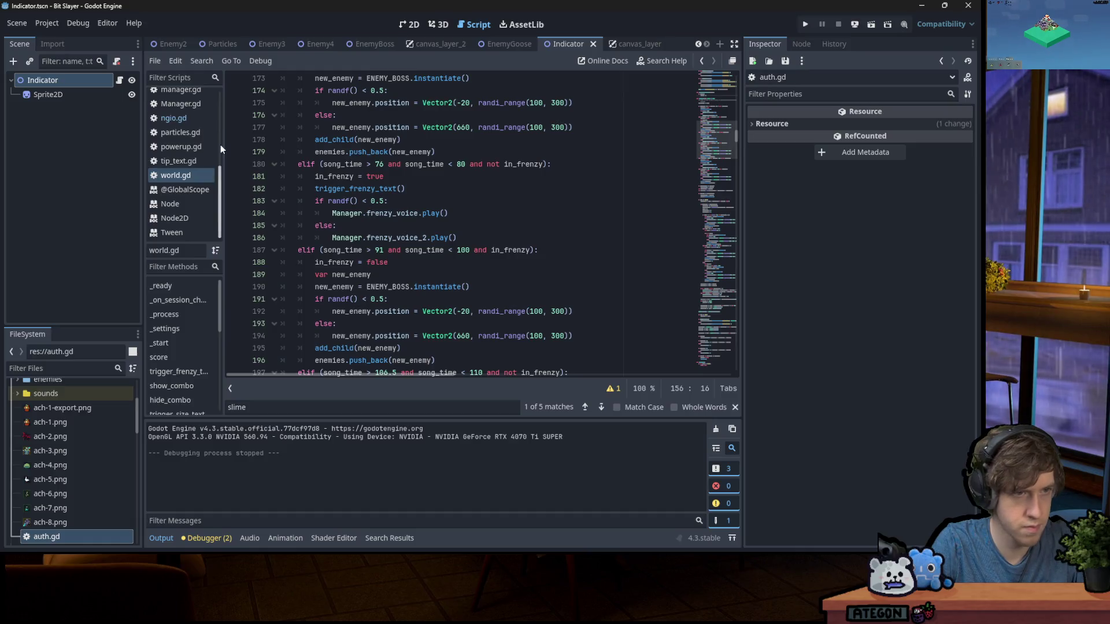
Scroll world.gd up to the score function and put the caret there
{"action": "scroll", "coordinate": [185, 175], "scroll_direction": "up", "scroll_amount": 5}
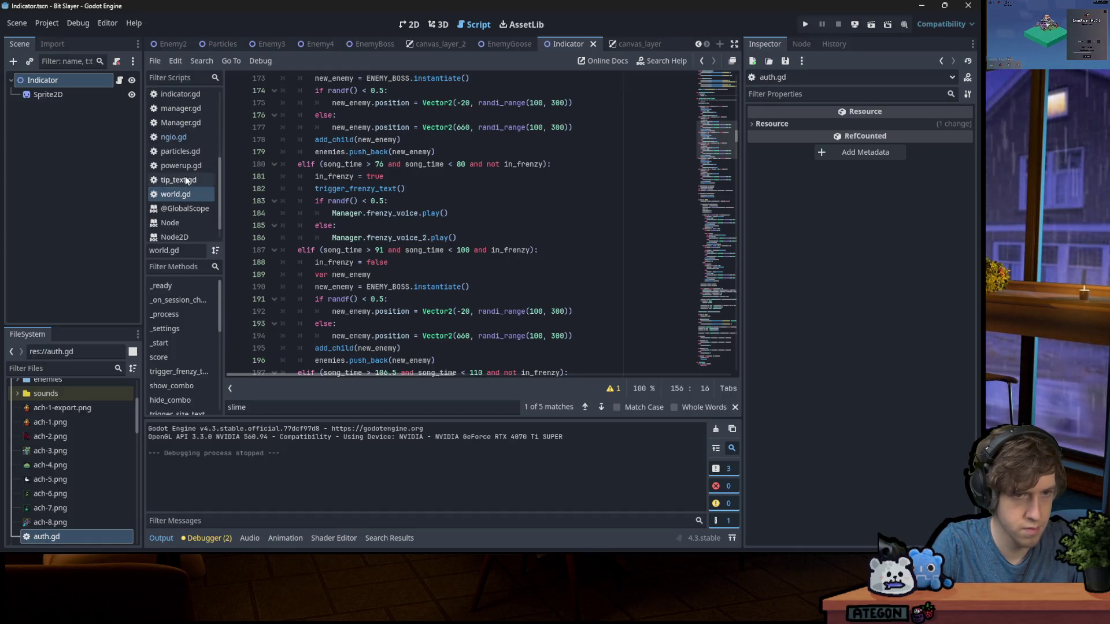
{"action": "scroll", "coordinate": [326, 173], "scroll_direction": "down", "scroll_amount": 10}
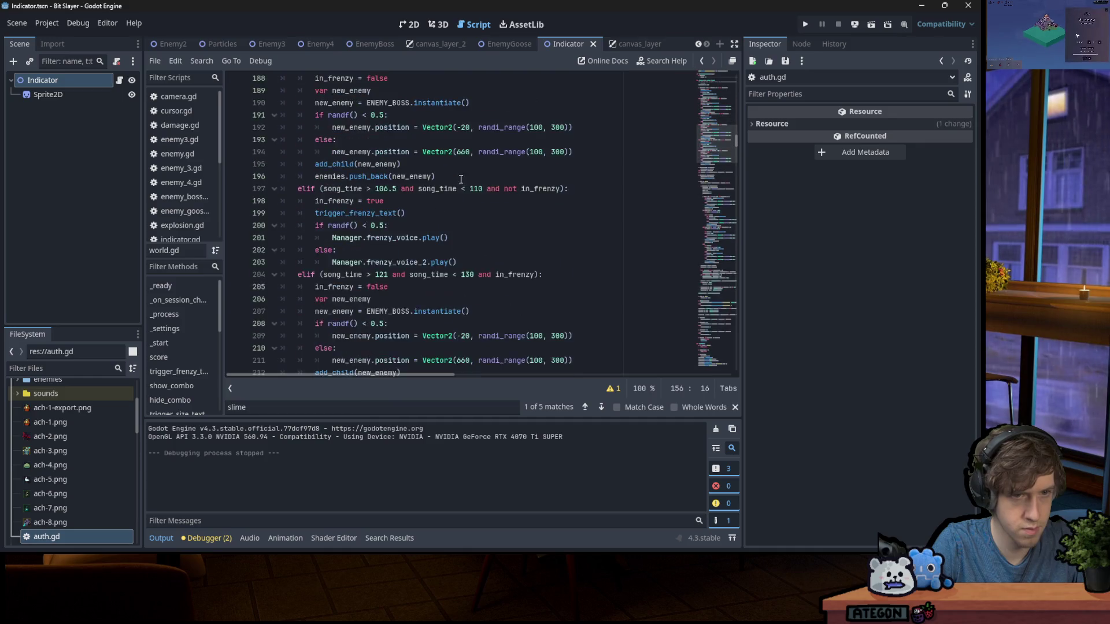
{"action": "mouse_move", "coordinate": [720, 156]}
{"action": "left_mouse_down"}
{"action": "mouse_move", "coordinate": [727, 241]}
{"action": "mouse_move", "coordinate": [488, 237]}
{"action": "left_mouse_up"}
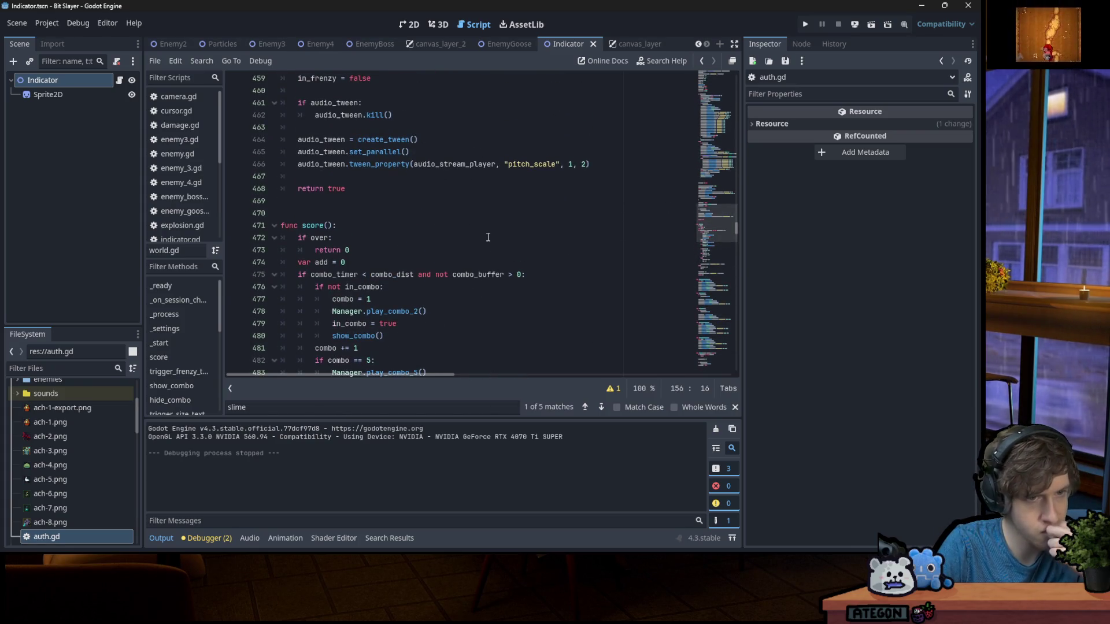
{"action": "left_click", "coordinate": [488, 238]}
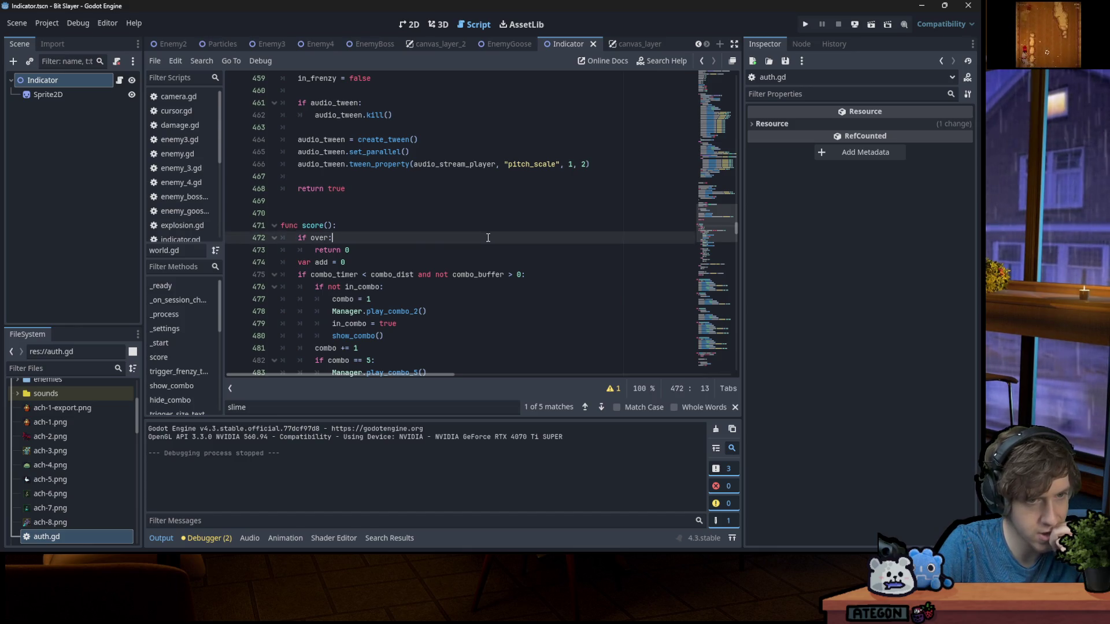
Scroll down to the tip_text array and put the caret after the 'Cloudy with a chance of goblins' tip
{"action": "scroll", "coordinate": [488, 237], "scroll_direction": "down", "scroll_amount": 1}
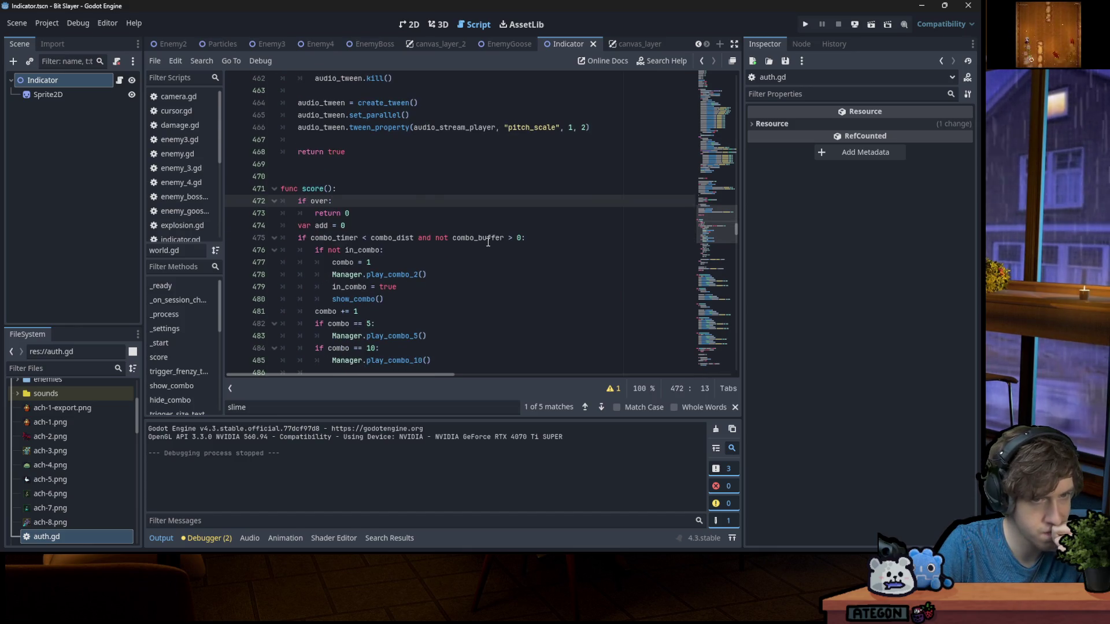
{"action": "scroll", "coordinate": [488, 243], "scroll_direction": "down", "scroll_amount": 3}
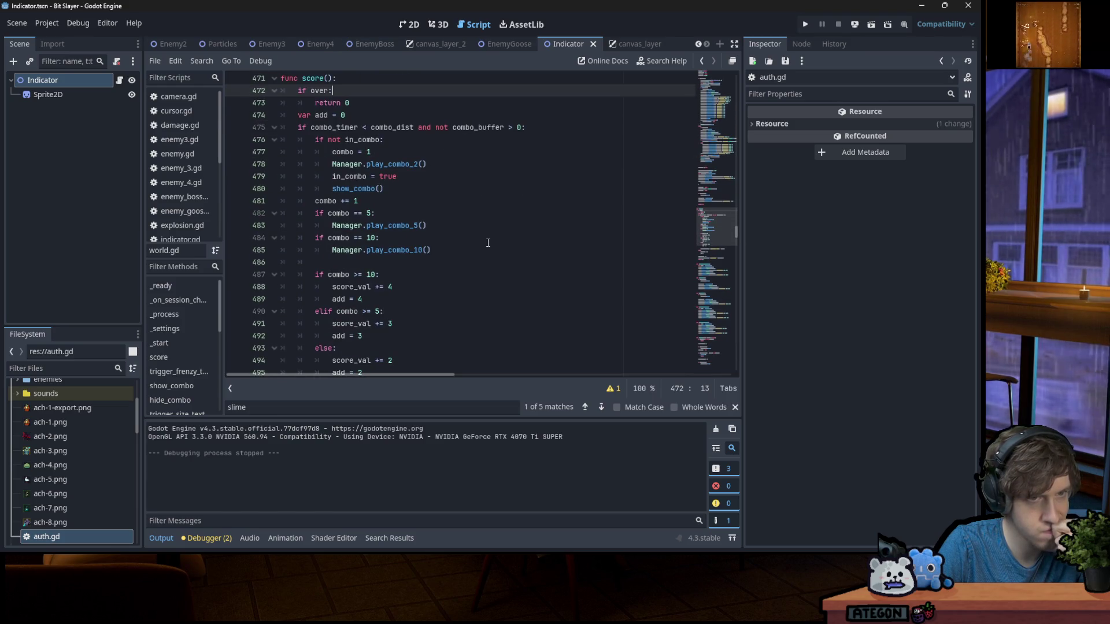
{"action": "scroll", "coordinate": [411, 253], "scroll_direction": "down", "scroll_amount": 7}
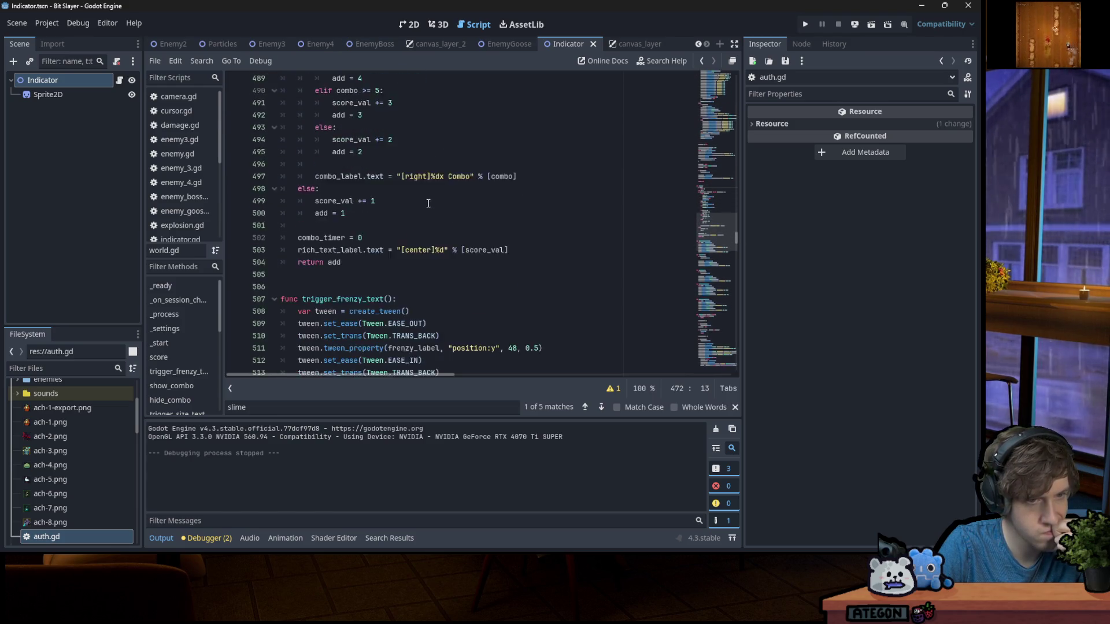
{"action": "scroll", "coordinate": [421, 205], "scroll_direction": "down", "scroll_amount": 12}
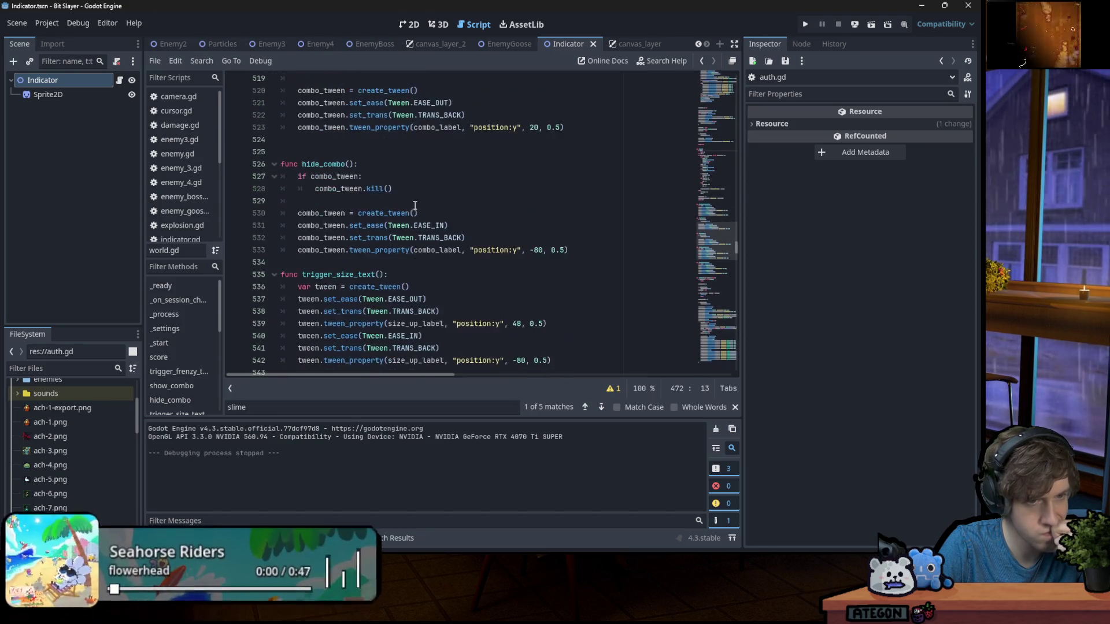
{"action": "scroll", "coordinate": [521, 231], "scroll_direction": "down", "scroll_amount": 7}
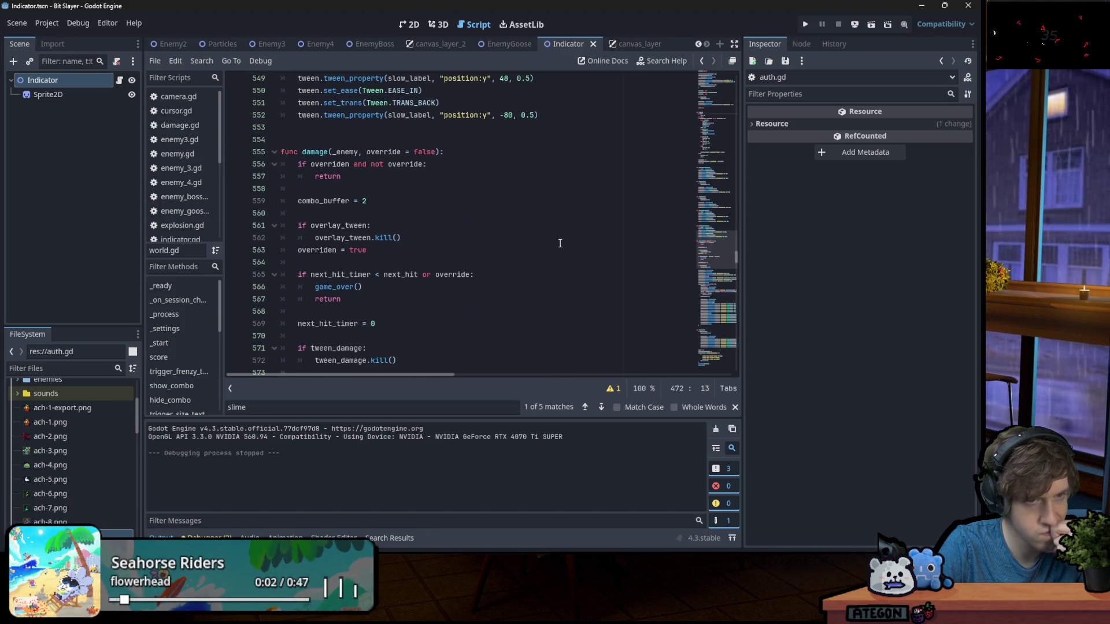
{"action": "scroll", "coordinate": [552, 238], "scroll_direction": "down", "scroll_amount": 10}
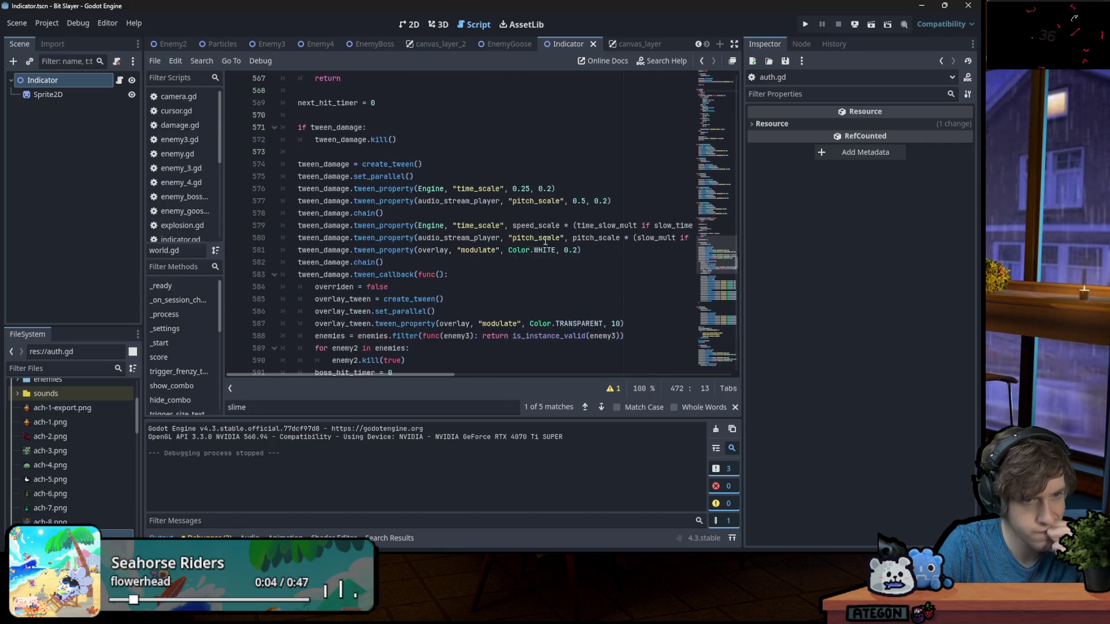
{"action": "scroll", "coordinate": [542, 234], "scroll_direction": "down", "scroll_amount": 16}
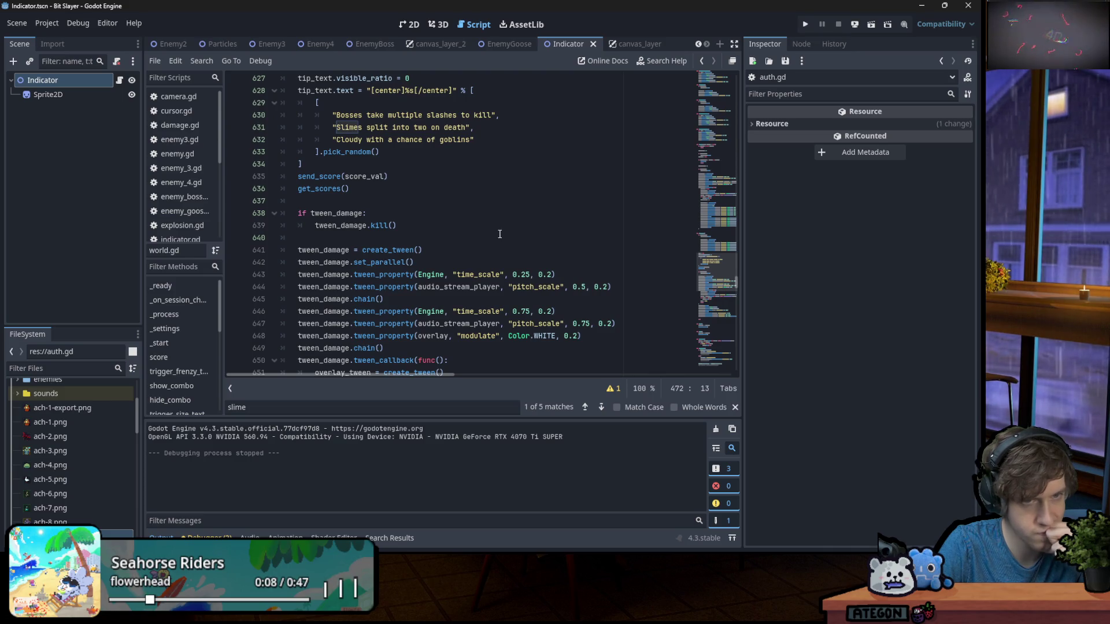
{"action": "scroll", "coordinate": [495, 230], "scroll_direction": "down", "scroll_amount": 4}
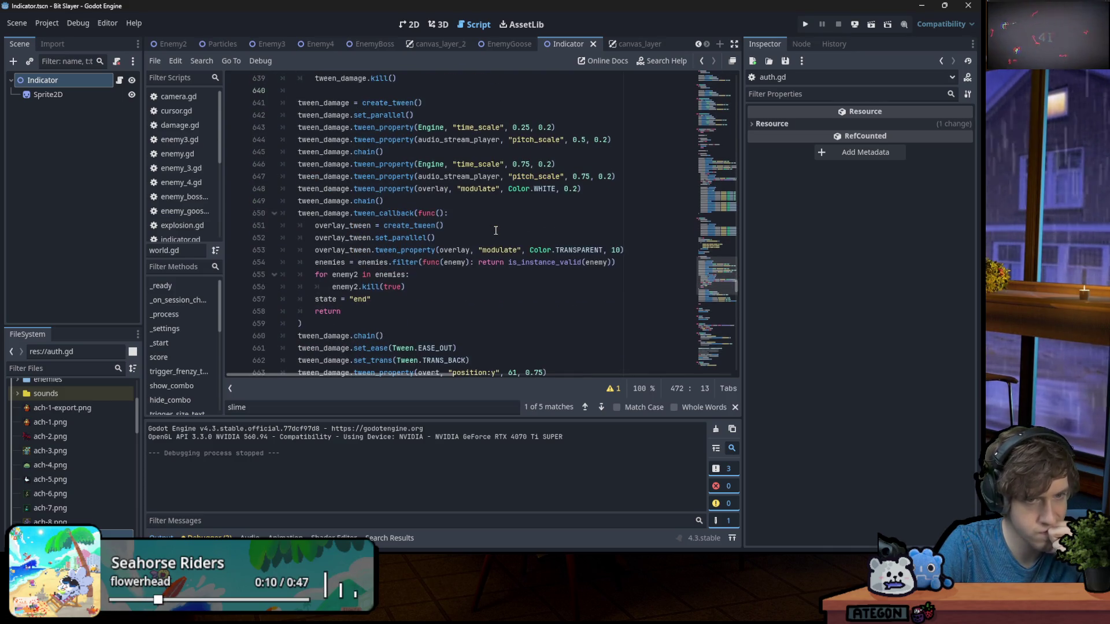
{"action": "scroll", "coordinate": [491, 231], "scroll_direction": "down", "scroll_amount": 5}
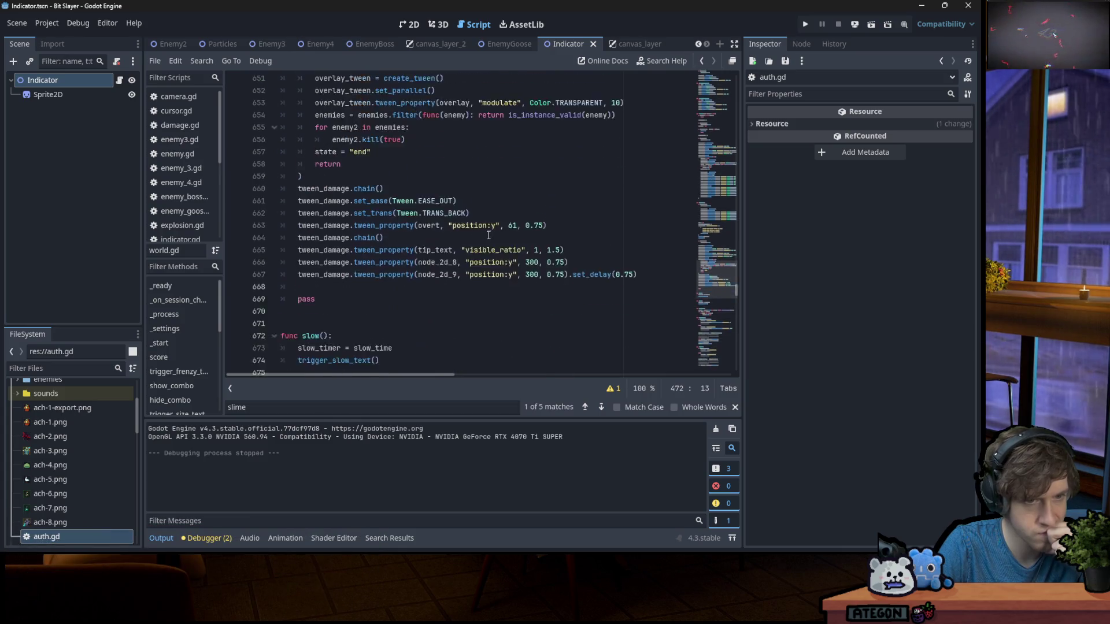
{"action": "scroll", "coordinate": [488, 232], "scroll_direction": "up", "scroll_amount": 12}
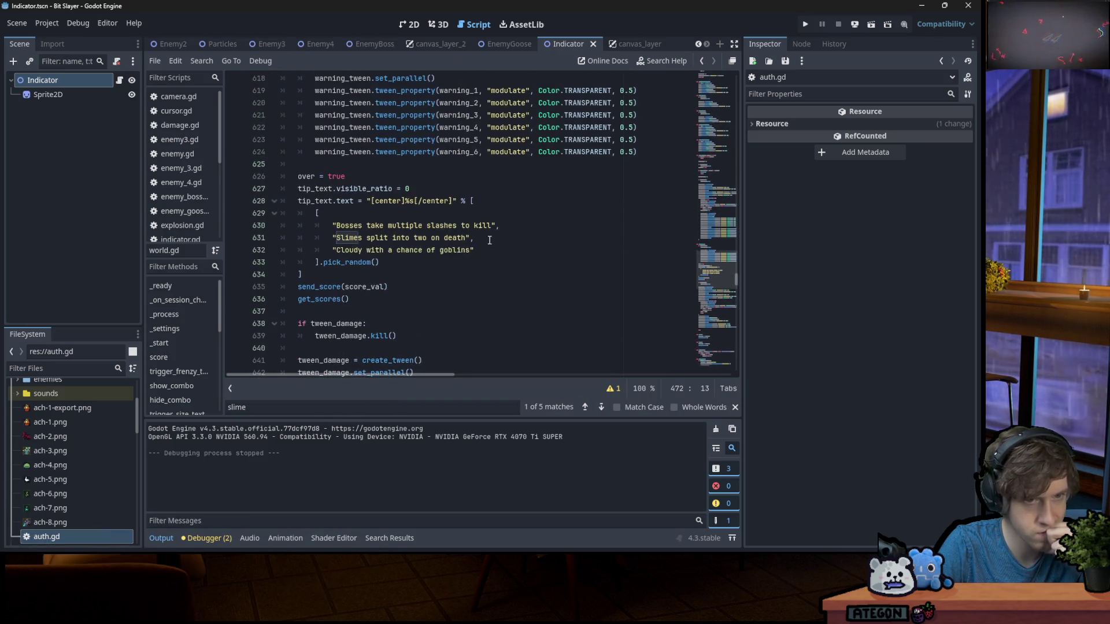
{"action": "left_click", "coordinate": [493, 253]}
Start a new quoted entry after the goblins tip and select the Bosses and Slimes tip lines
{"action": "type", "text": ","}
{"action": "key", "text": "Return"}
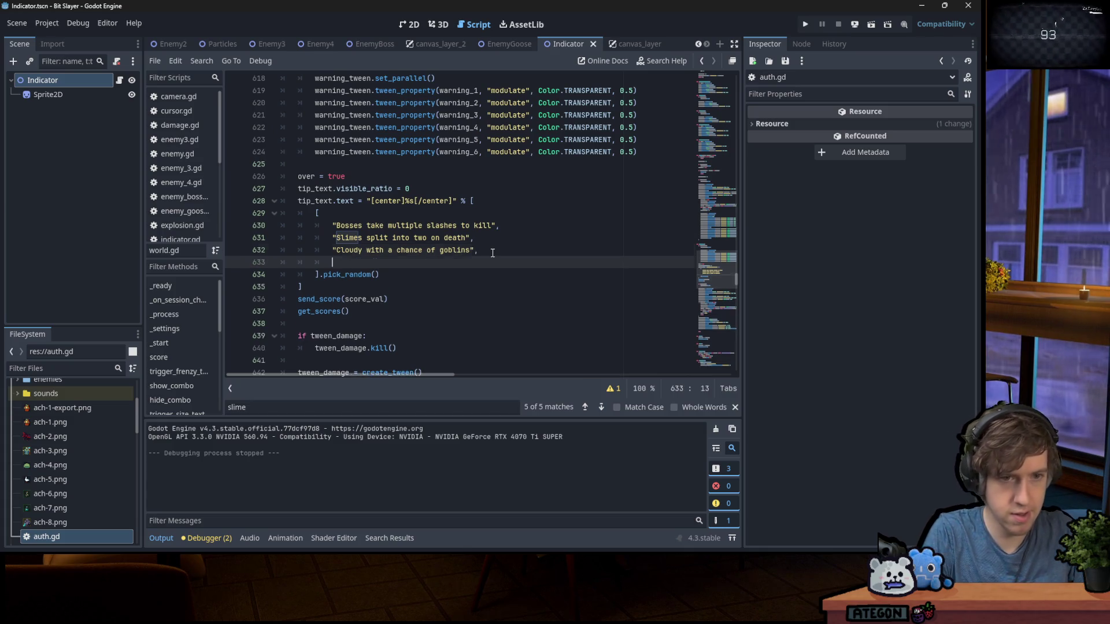
{"action": "type", "text": "\""}
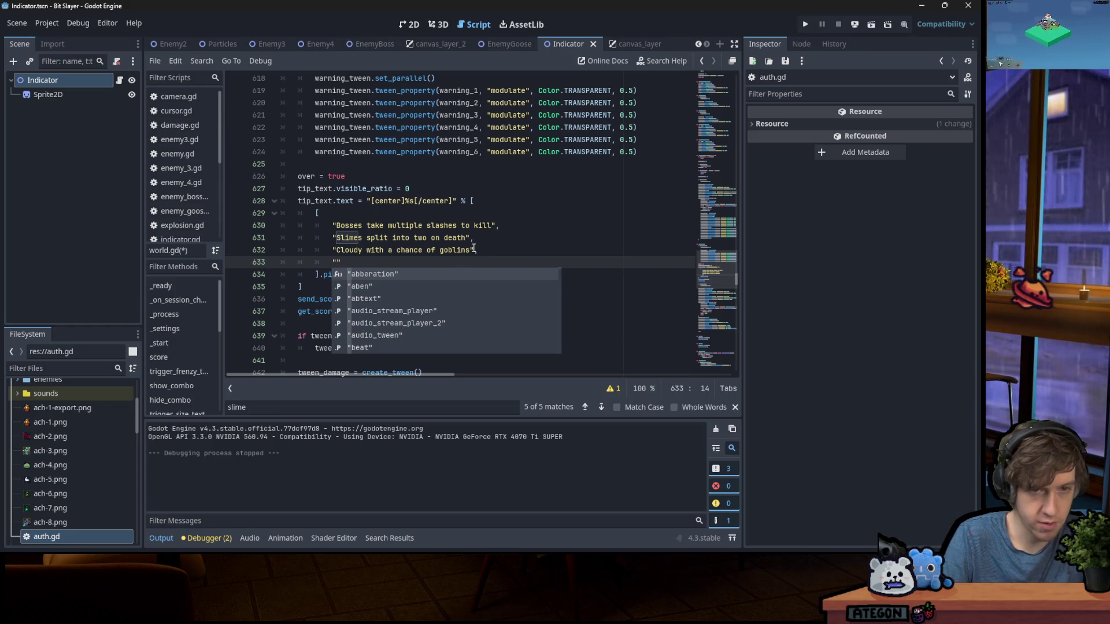
{"action": "mouse_move", "coordinate": [474, 238]}
{"action": "left_mouse_down"}
{"action": "mouse_move", "coordinate": [362, 237]}
{"action": "mouse_move", "coordinate": [324, 214]}
{"action": "left_mouse_up"}
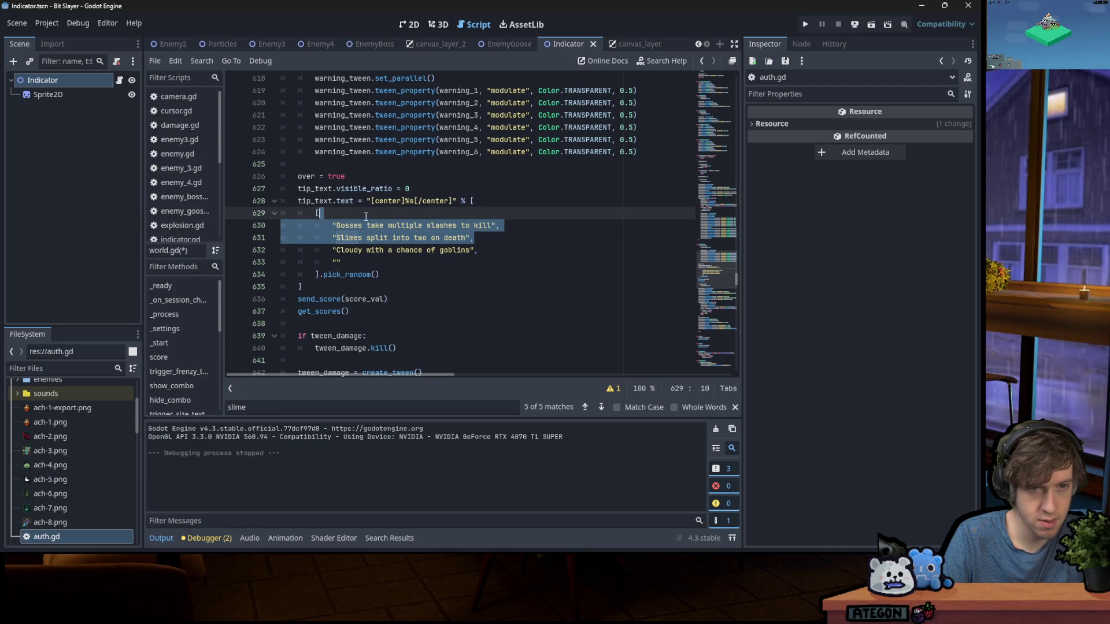
Delete the Bosses and Slimes tips and begin a new empty entry after the goblins tip
{"action": "key", "text": "BackSpace"}
{"action": "left_click", "coordinate": [357, 240]}
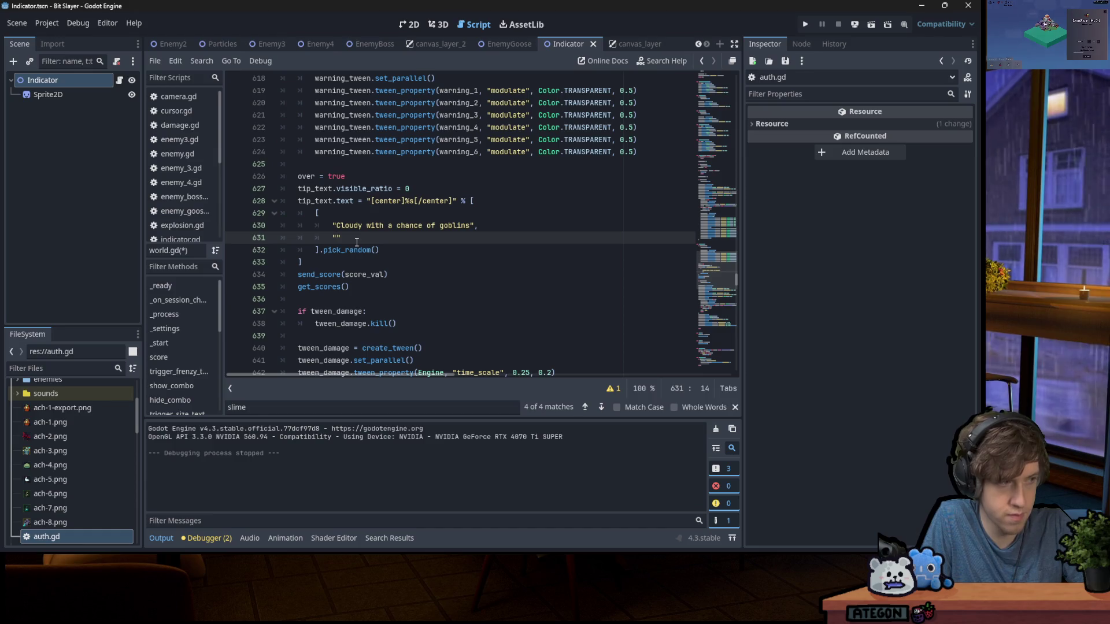
{"action": "type", "text": ","}
{"action": "key", "text": "Return"}
{"action": "type", "text": "\"\"<"}
{"action": "key", "text": "Return"}
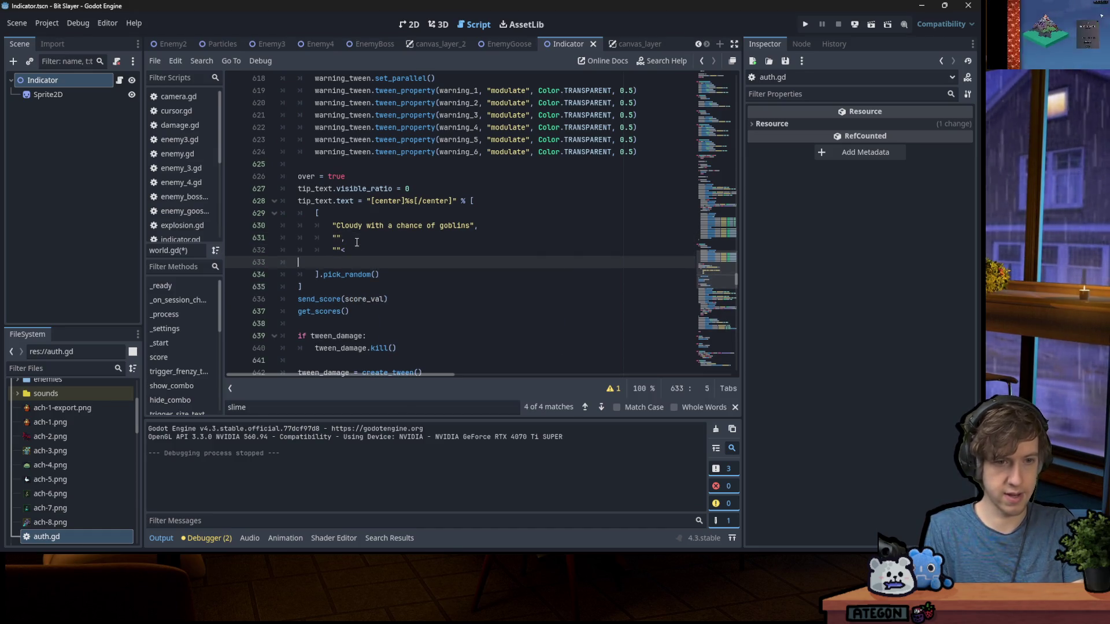
{"action": "key", "text": "BackSpace"}
{"action": "key", "text": "BackSpace"}
{"action": "key", "text": "BackSpace"}
Add a run of empty "" placeholder entries, one per line, to the tip_text array
{"action": "type", "text": ","}
{"action": "key", "text": "Return"}
{"action": "type", "text": "\"\","}
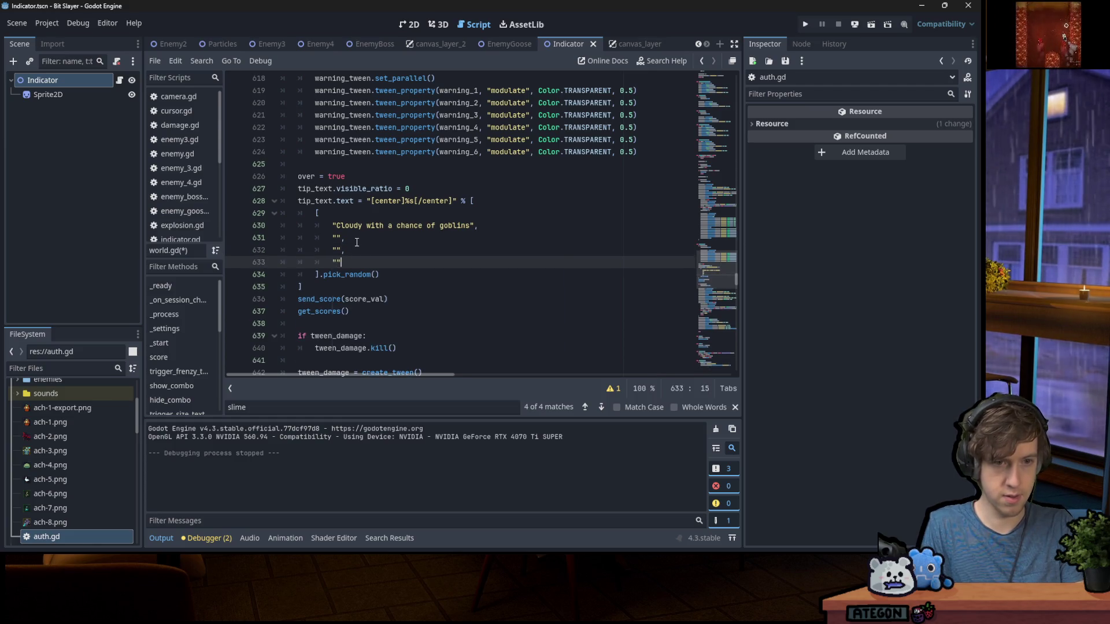
{"action": "key", "text": "Return"}
{"action": "type", "text": "\"\","}
{"action": "key", "text": "Return"}
{"action": "type", "text": "\"\","}
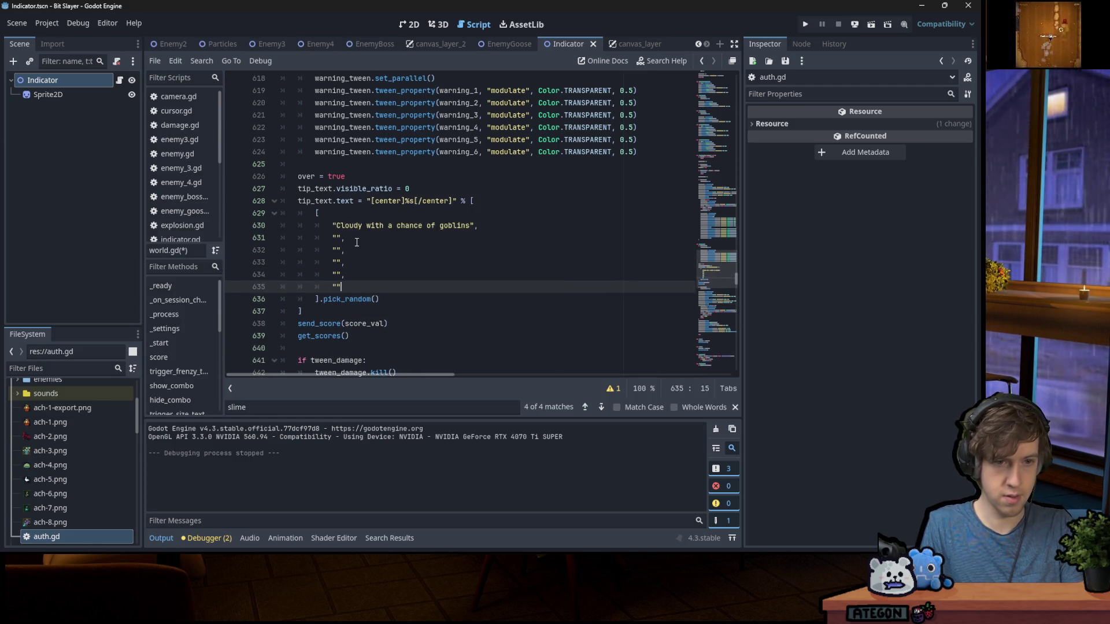
{"action": "key", "text": "Return"}
{"action": "type", "text": "\"\","}
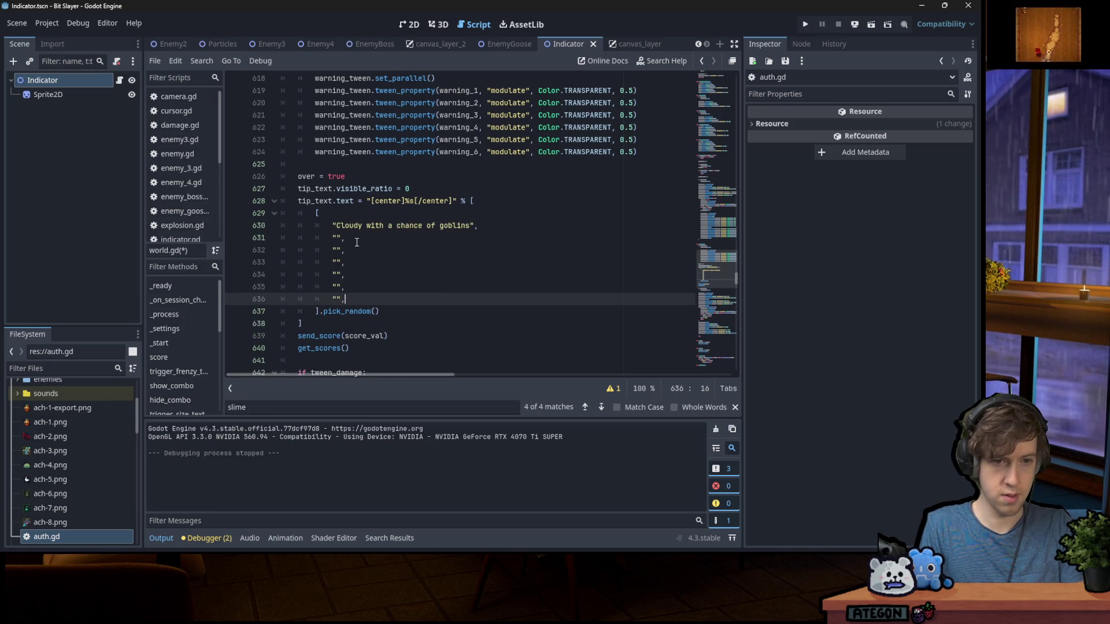
{"action": "key", "text": "Return"}
{"action": "type", "text": "\"\","}
{"action": "key", "text": "Return"}
{"action": "type", "text": "\""}
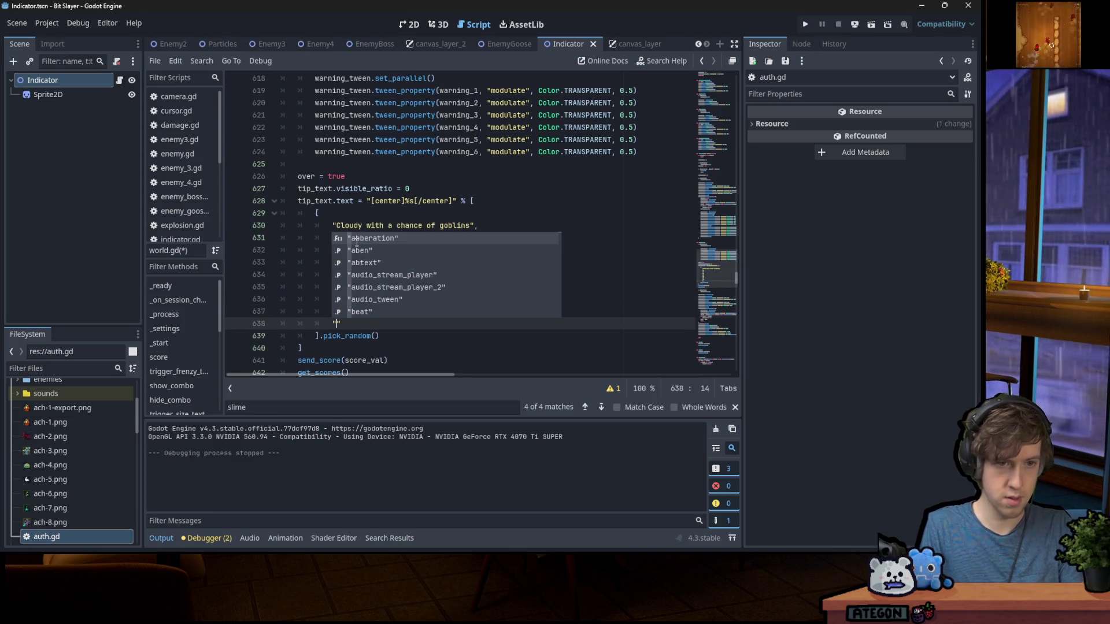
Add one final empty tip entry and return the caret to the first placeholder
{"action": "left_click", "coordinate": [536, 115]}
{"action": "left_click", "coordinate": [359, 252]}
{"action": "key", "text": "Down"}
{"action": "key", "text": "Down"}
{"action": "key", "text": "Down"}
{"action": "key", "text": "Down"}
{"action": "key", "text": "Down"}
{"action": "key", "text": "Down"}
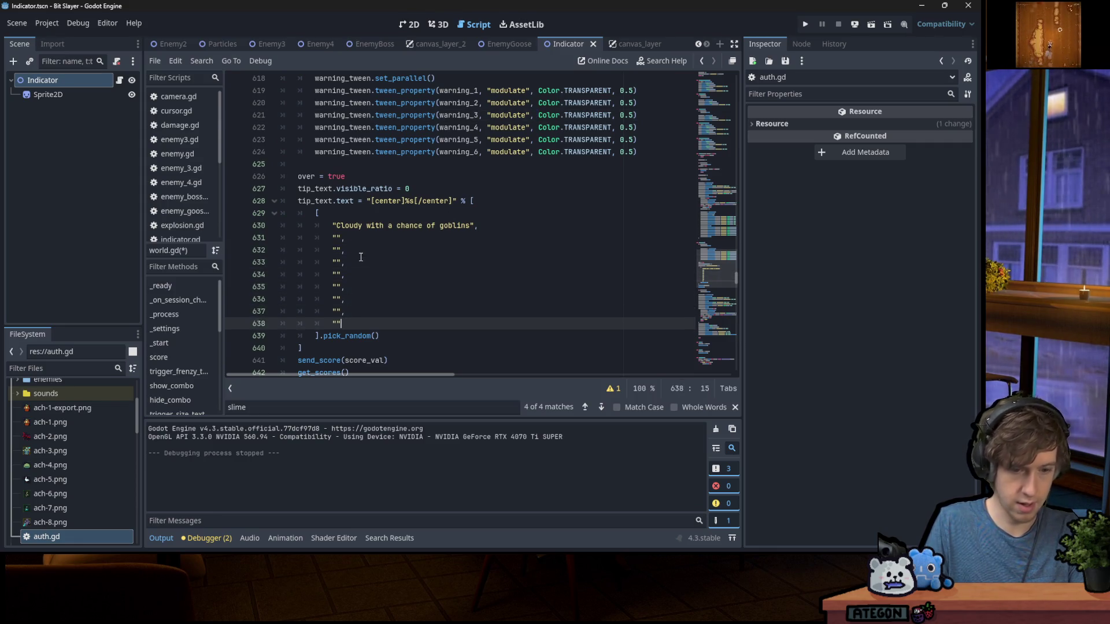
{"action": "key", "text": "Return"}
{"action": "type", "text": "\""}
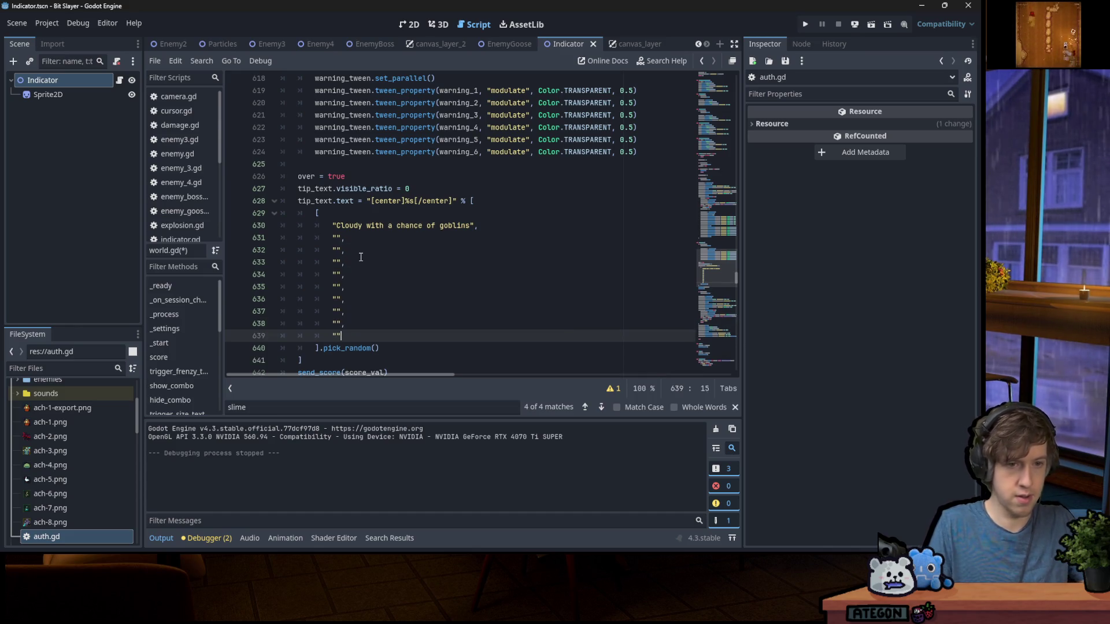
{"action": "left_click", "coordinate": [360, 241]}
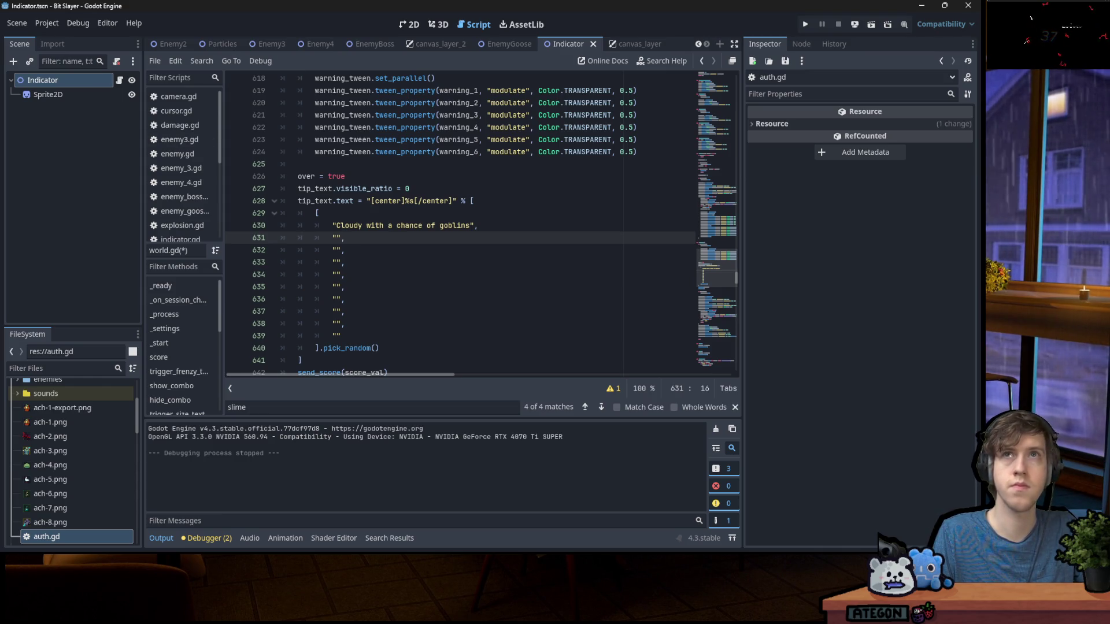
{"action": "key", "text": "alt+Tab"}
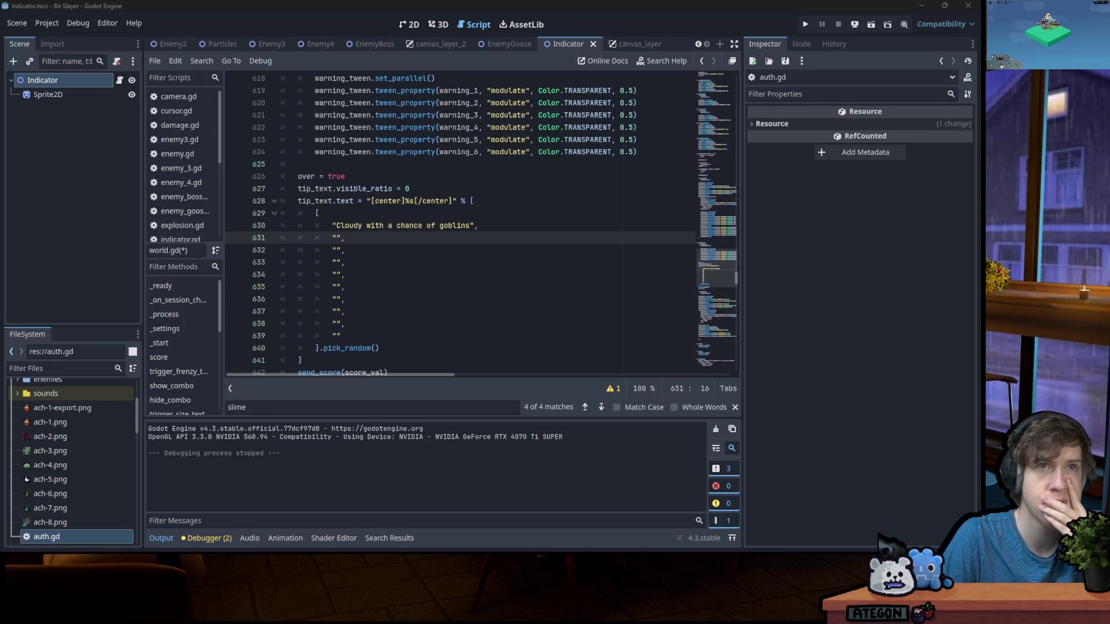
{"action": "left_click", "coordinate": [335, 238]}
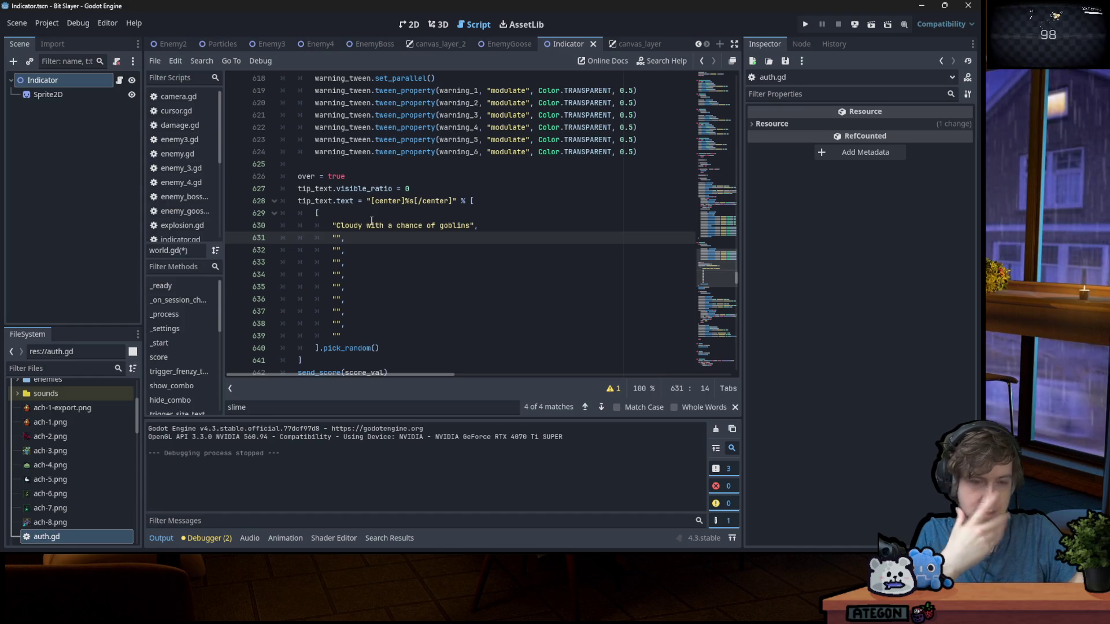
Fill the next empty tip with 'Press the backflip button to perform a backflip' and save
{"action": "key", "text": "Down"}
{"action": "type", "text": "Press the backf"}
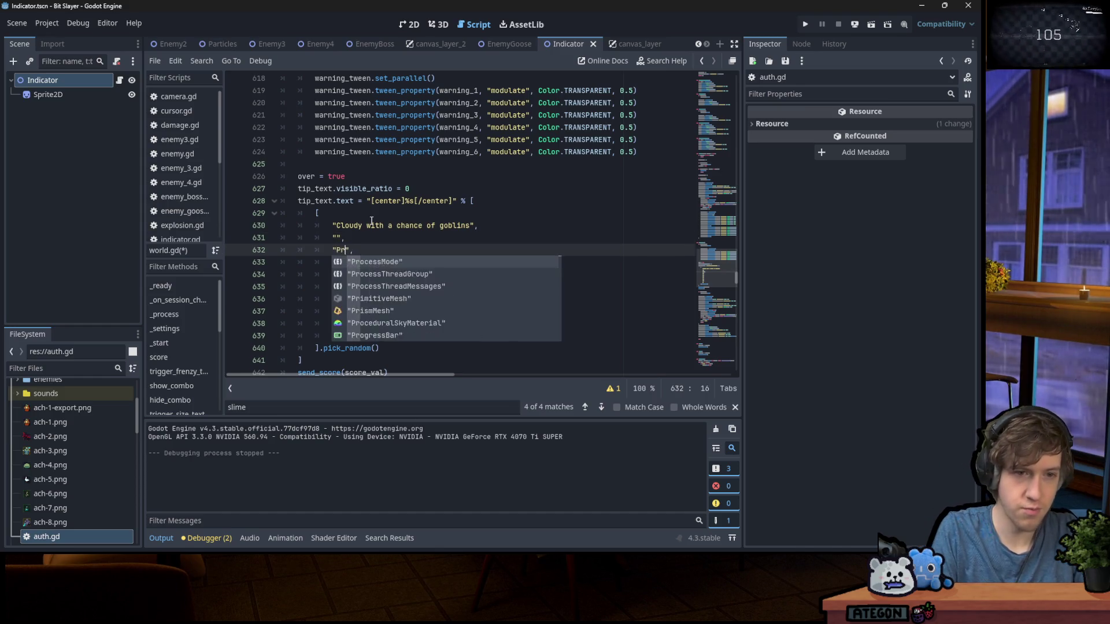
{"action": "type", "text": "lip button to per"}
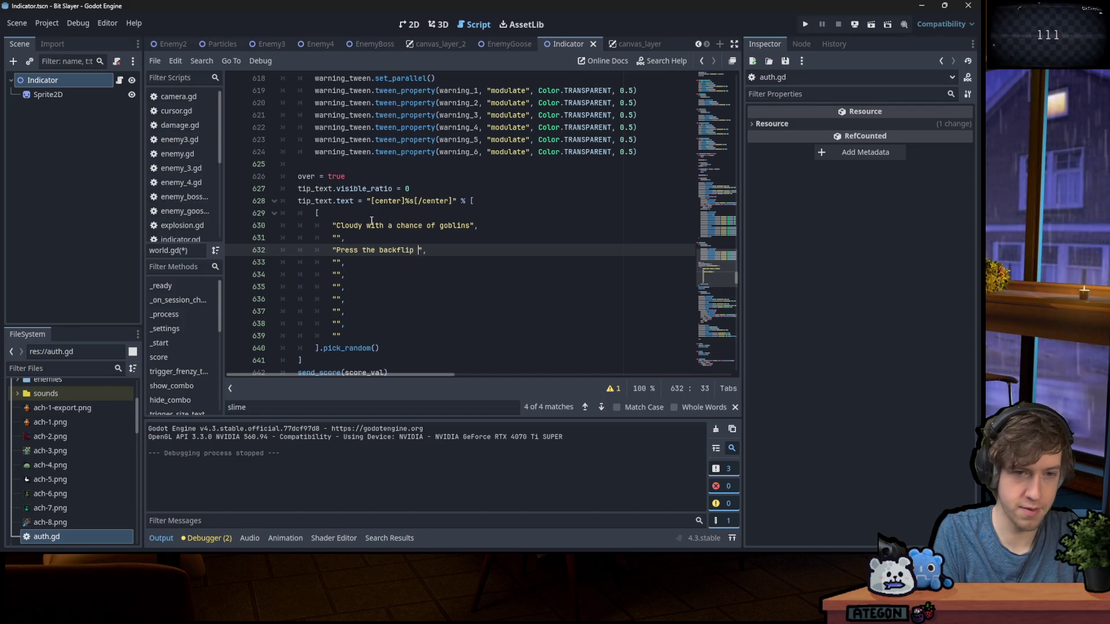
{"action": "type", "text": "form a backflip"}
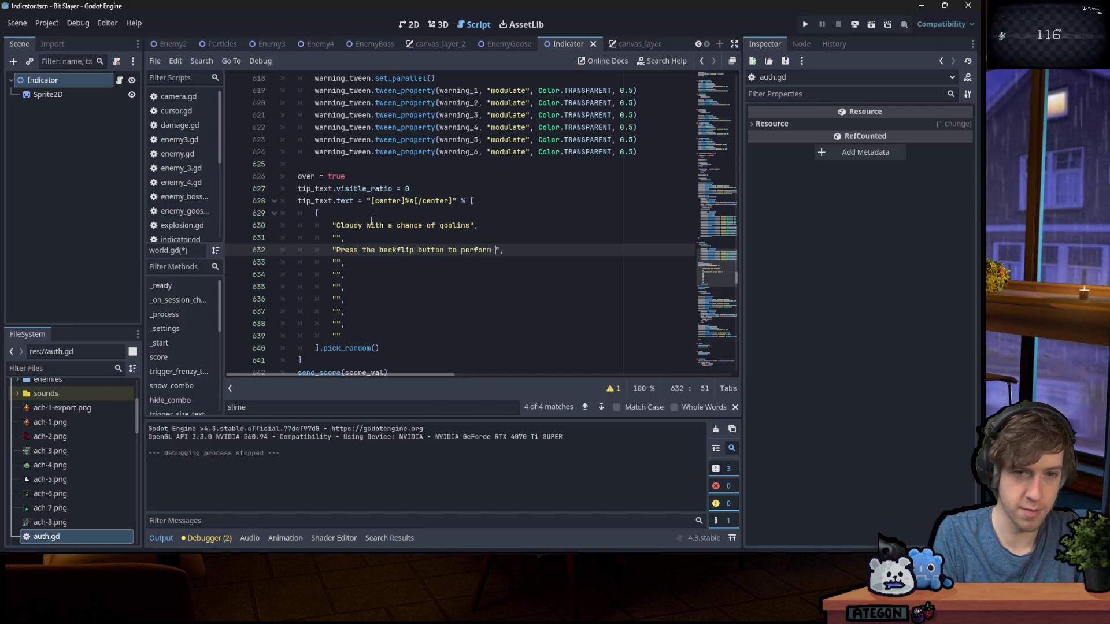
{"action": "key", "text": "ctrl+s"}
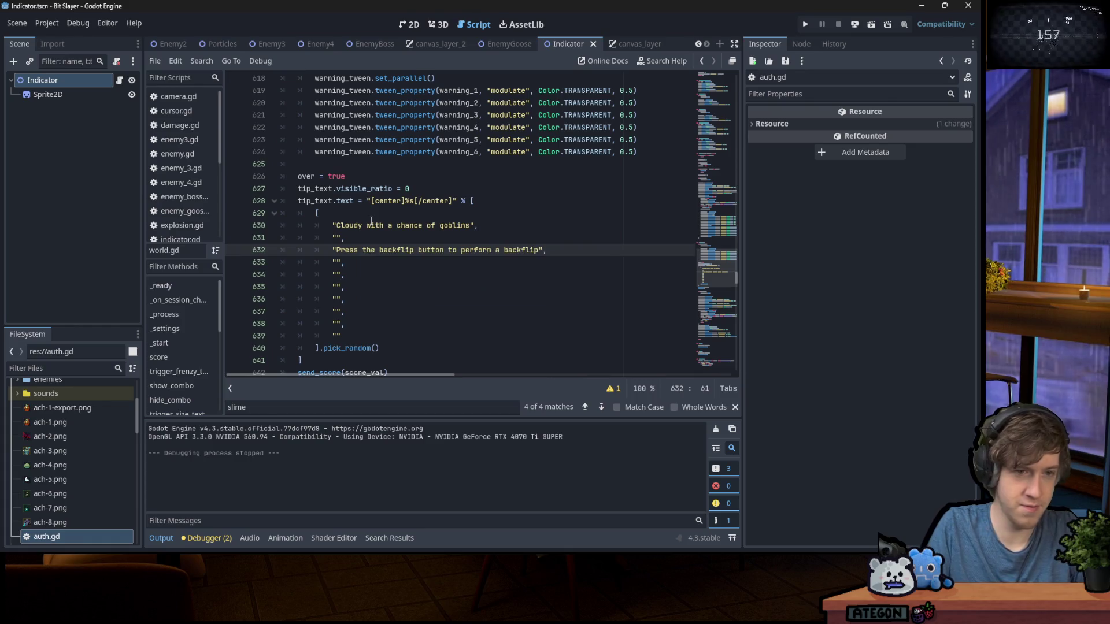
Write 'Oof' into the empty tip on line 631 and save the script
{"action": "key", "text": "Up"}
{"action": "key", "text": "Left"}
{"action": "key", "text": "Left"}
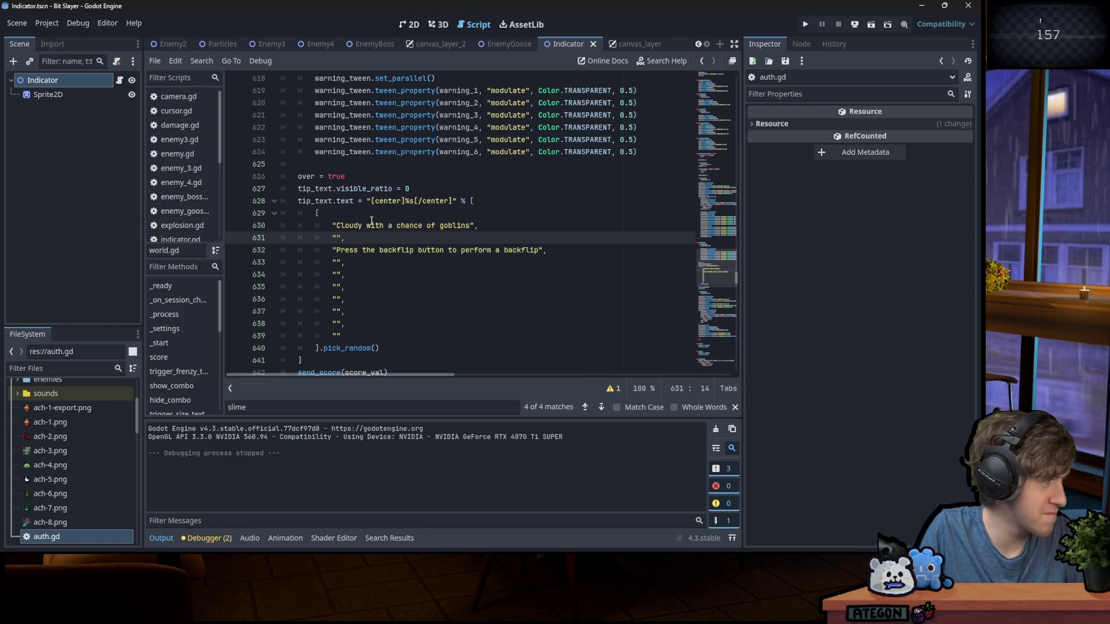
{"action": "type", "text": "Oof"}
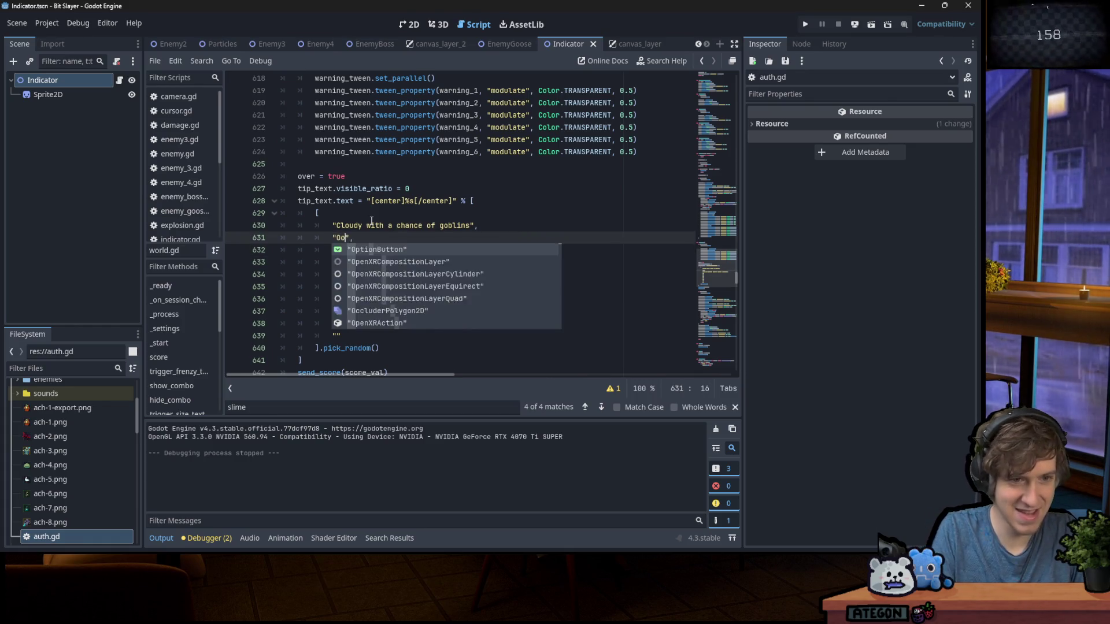
{"action": "left_click", "coordinate": [372, 221]}
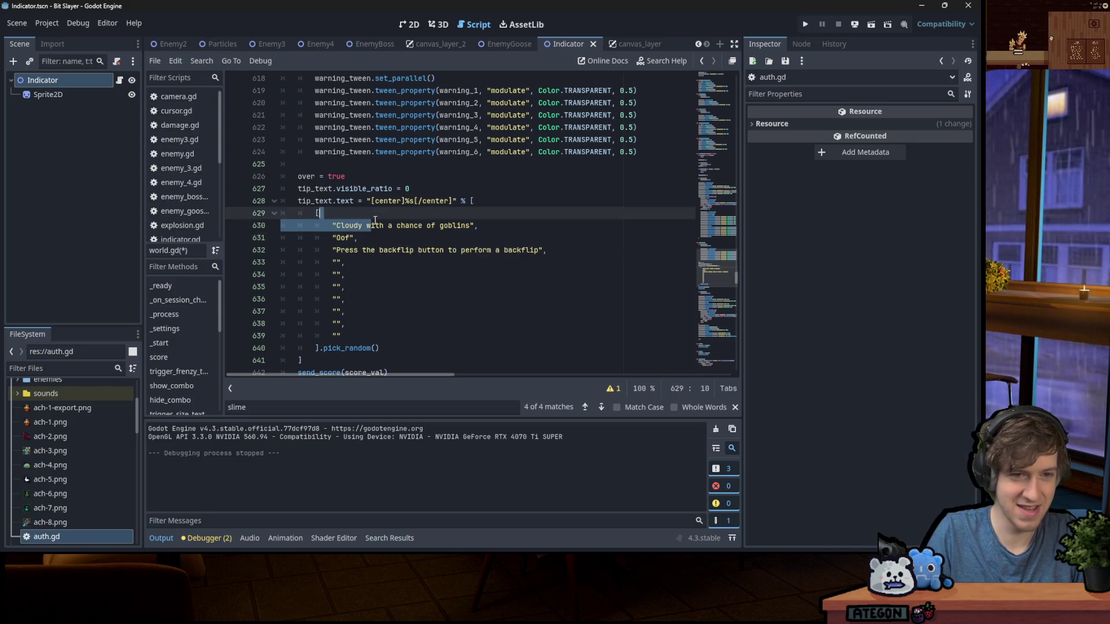
{"action": "key", "text": "Down"}
{"action": "key", "text": "Down"}
{"action": "key", "text": "Down"}
{"action": "key", "text": "ctrl+s"}
{"action": "key", "text": "Right"}
{"action": "key", "text": "Right"}
{"action": "key", "text": "Right"}
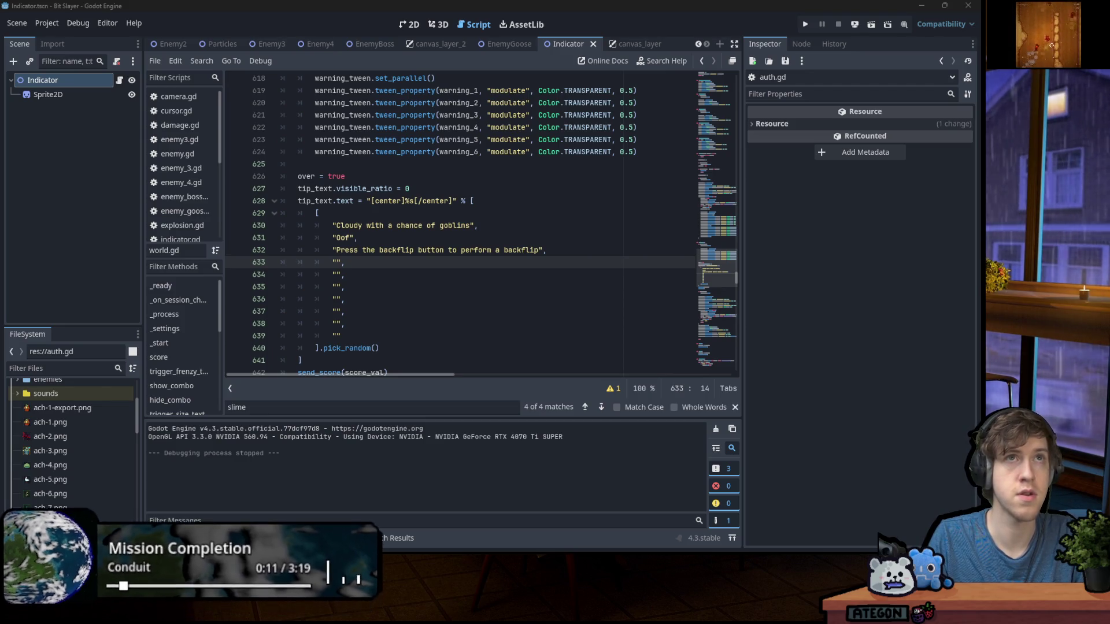
Type 'Rated 6 for goblin' into the empty tip on line 633
{"action": "type", "text": "Rated"}
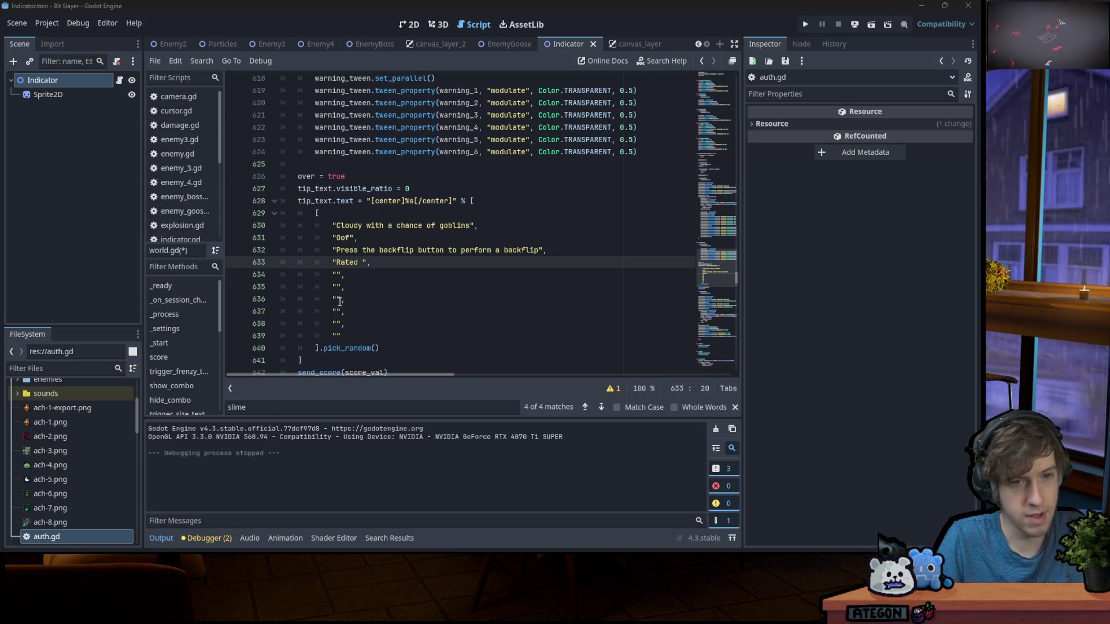
{"action": "left_click", "coordinate": [371, 262]}
{"action": "type", "text": "6 for goblin"}
{"action": "left_click", "coordinate": [420, 238]}
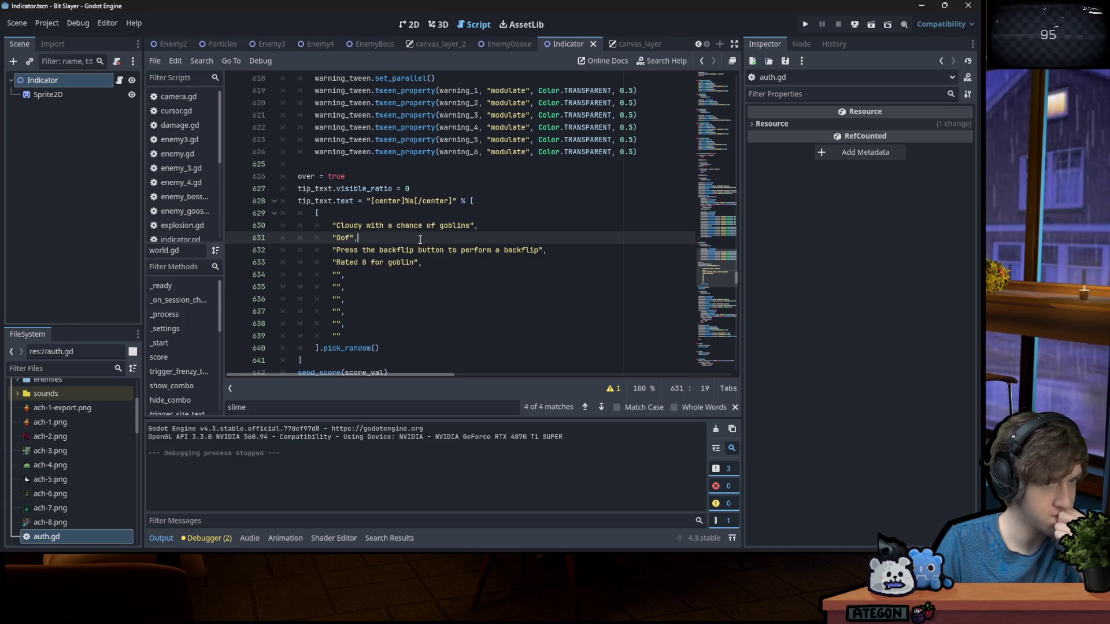
{"action": "left_click", "coordinate": [421, 262]}
{"action": "left_click", "coordinate": [422, 276]}
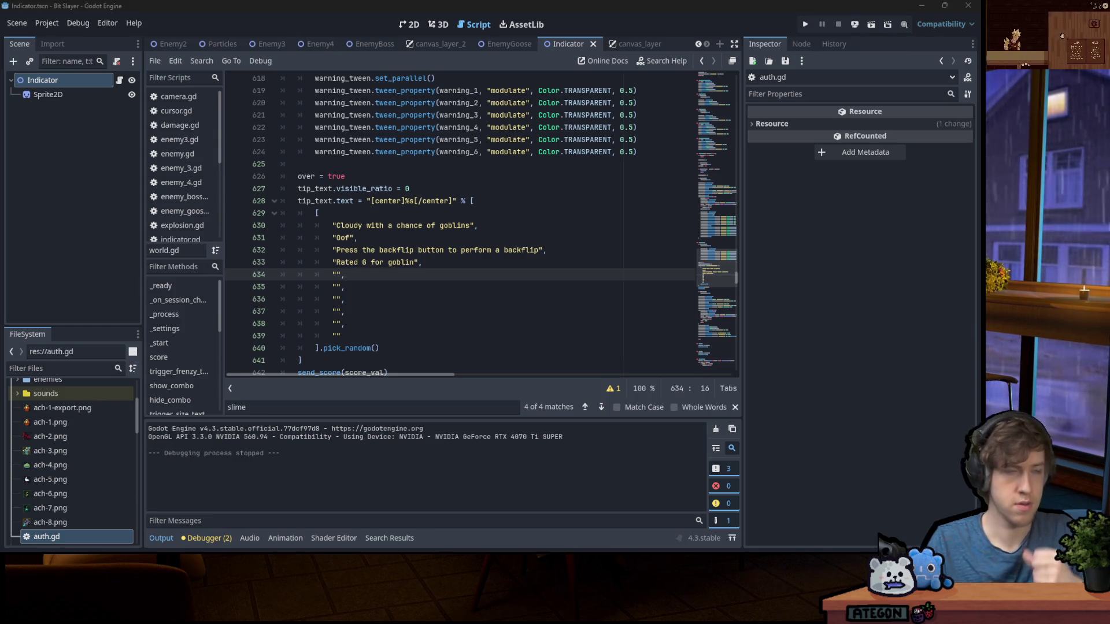
{"action": "left_click", "coordinate": [337, 274]}
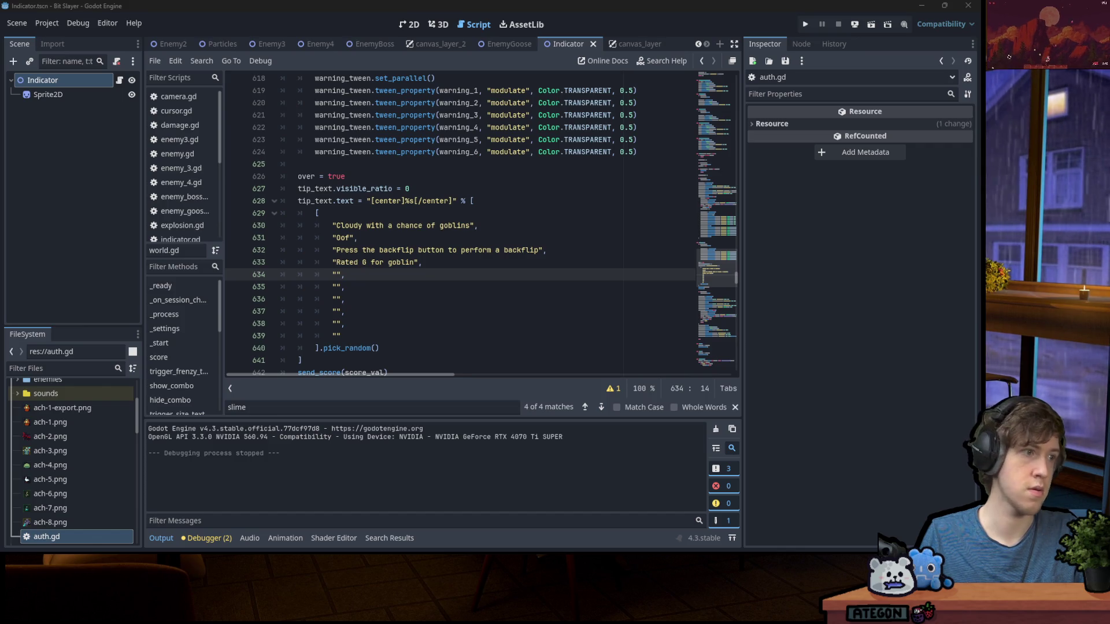
{"action": "key", "text": "ctrl+v"}
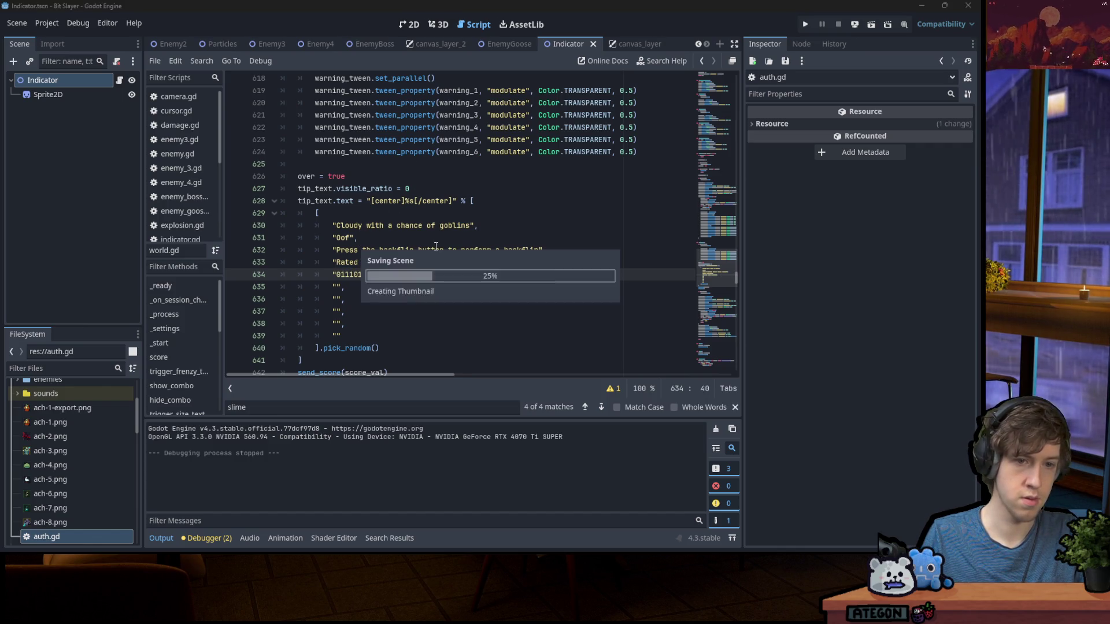
Type 'Hot goblins in your area' into the empty tip on line 635
{"action": "left_click", "coordinate": [407, 300]}
{"action": "left_click", "coordinate": [390, 287]}
{"action": "key", "text": "Left"}
{"action": "key", "text": "Left"}
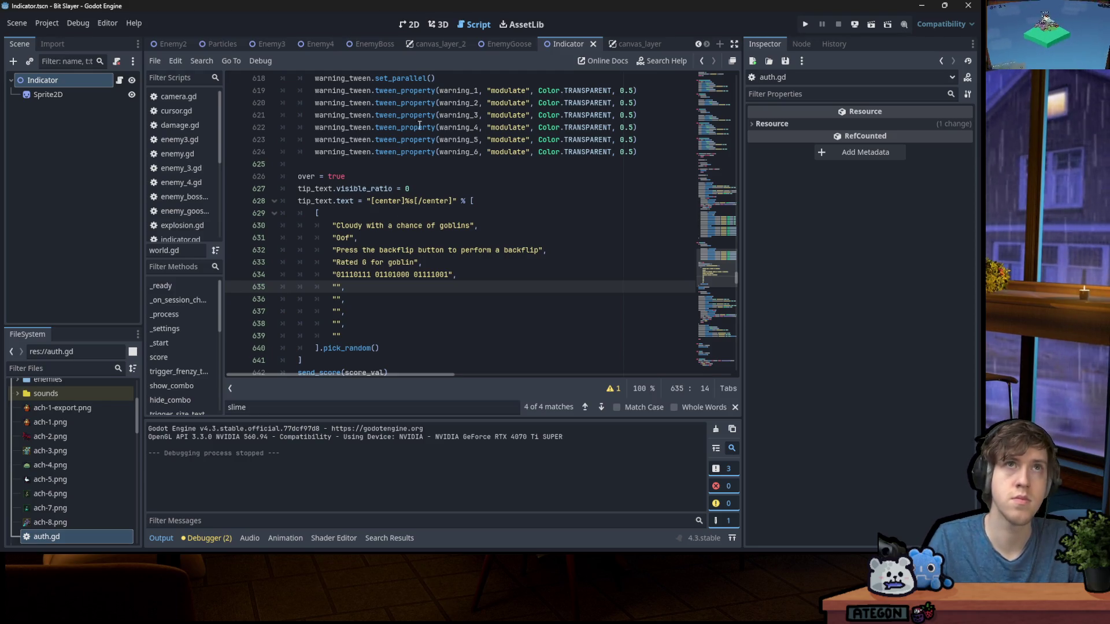
{"action": "left_click_drag", "start_coordinate": [348, 336], "coordinate": [333, 222]}
{"action": "left_click", "coordinate": [397, 250]}
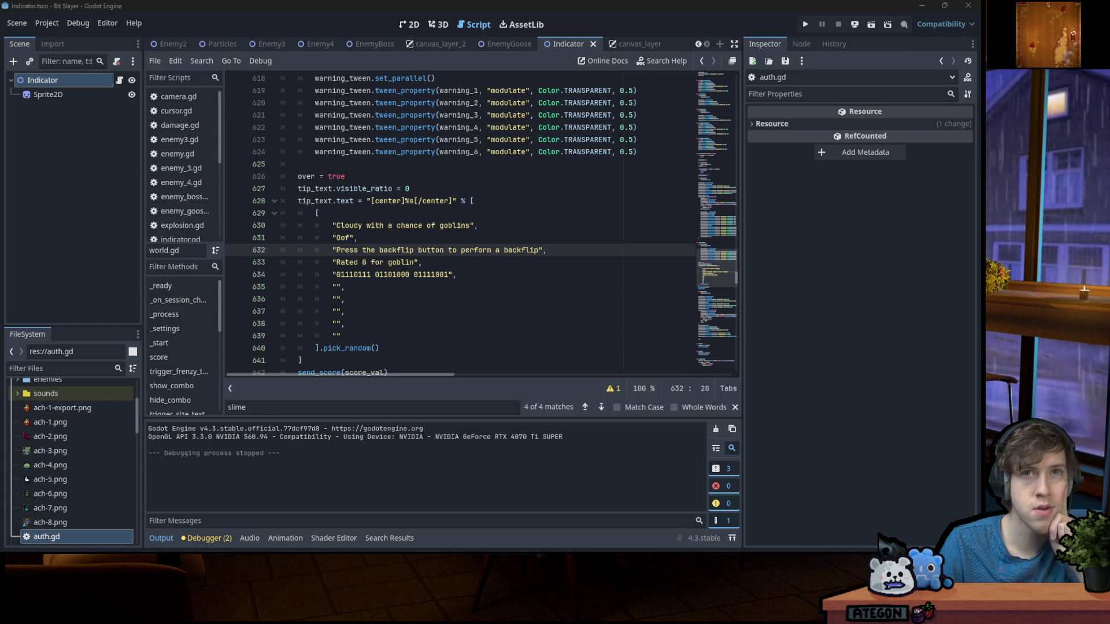
{"action": "left_click", "coordinate": [336, 286]}
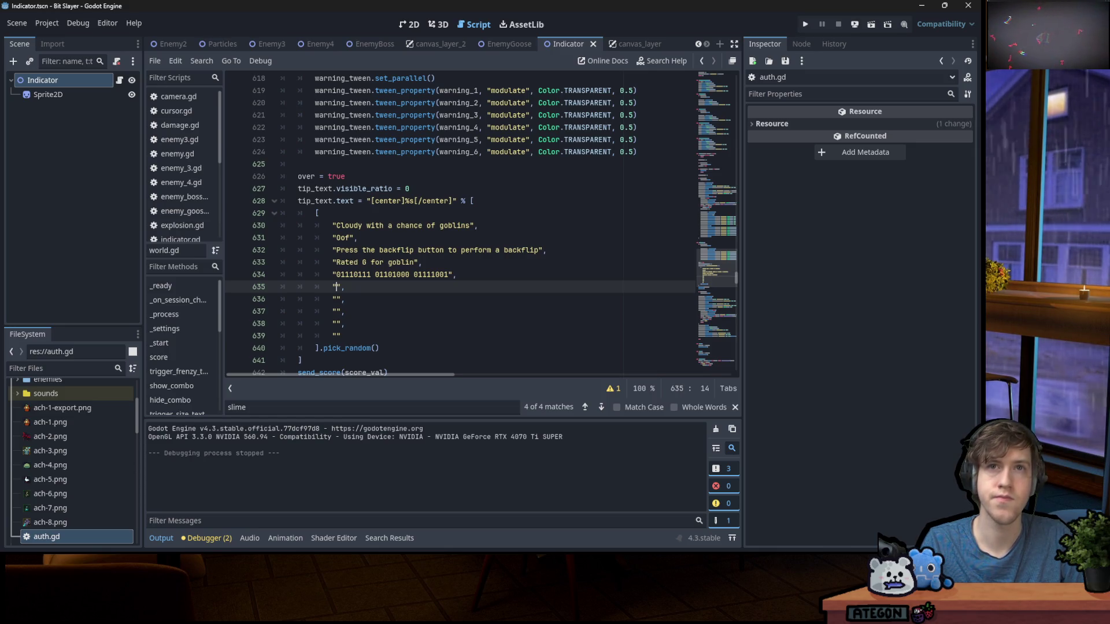
{"action": "left_click", "coordinate": [334, 299]}
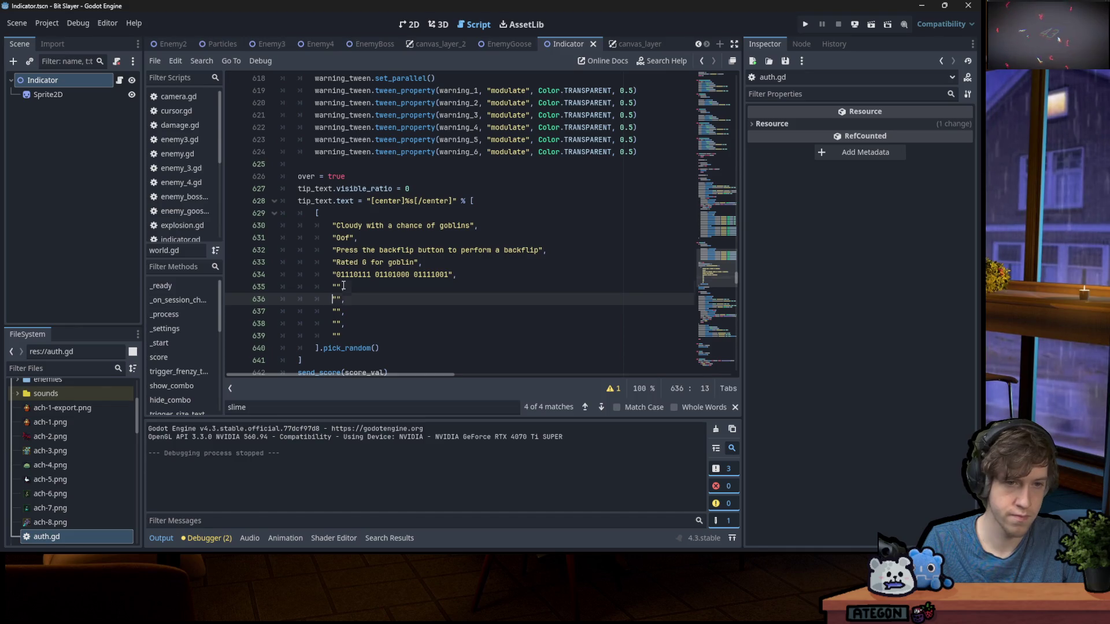
{"action": "left_click", "coordinate": [344, 286]}
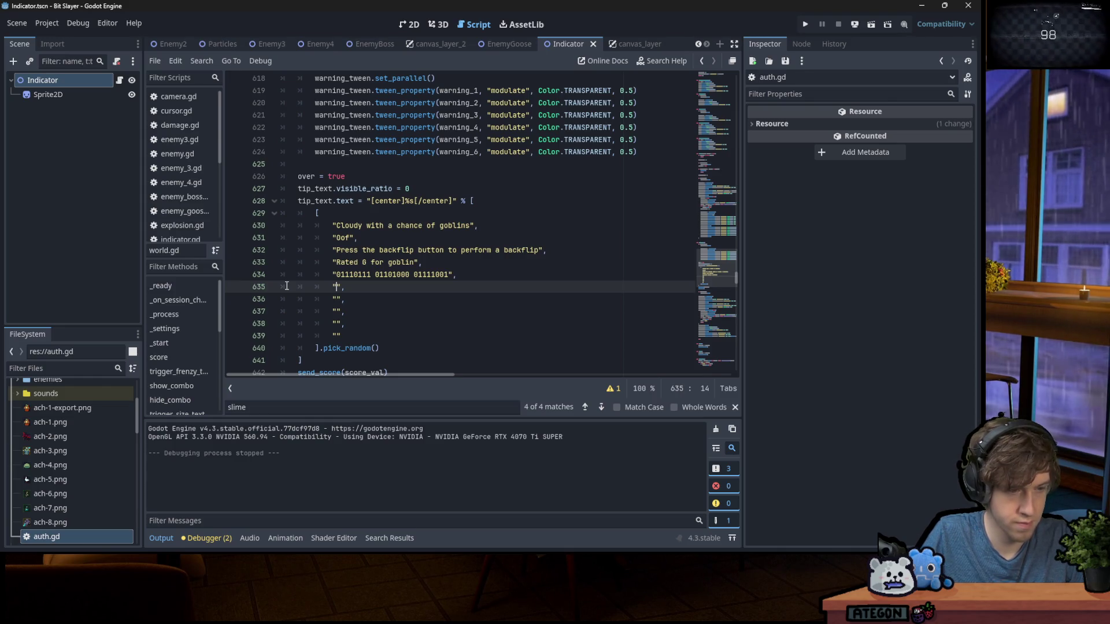
{"action": "type", "text": "Hot goblins in your area"}
Write 'One more run' into the empty tip on line 636, then go to line 637
{"action": "key", "text": "Down"}
{"action": "key", "text": "Left"}
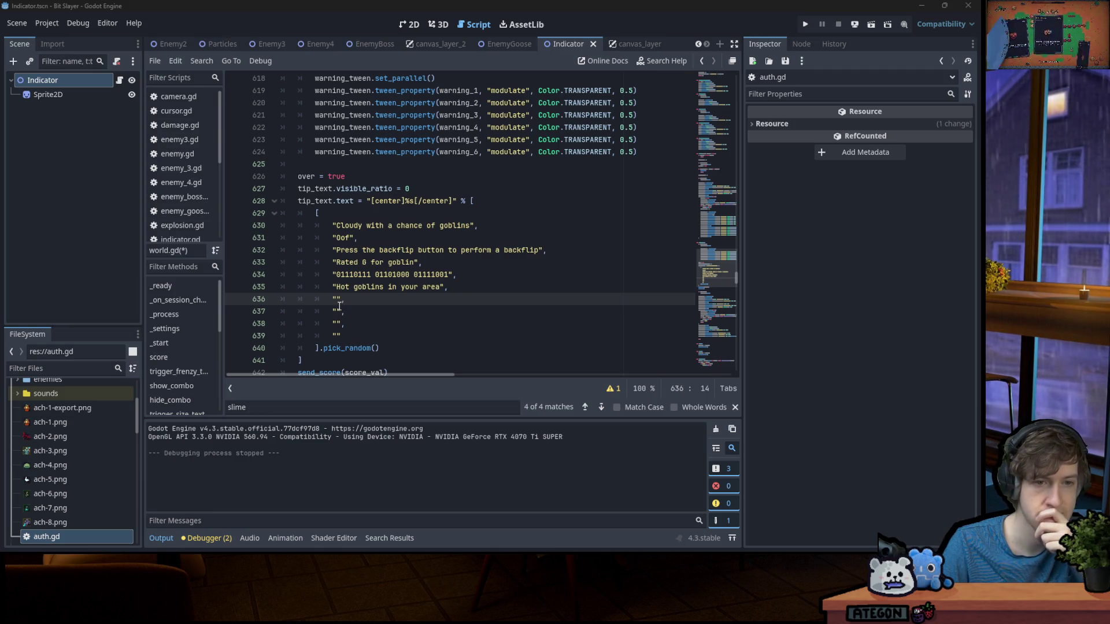
{"action": "type", "text": "One more run"}
{"action": "key", "text": "Down"}
{"action": "key", "text": "Left"}
{"action": "key", "text": "Left"}
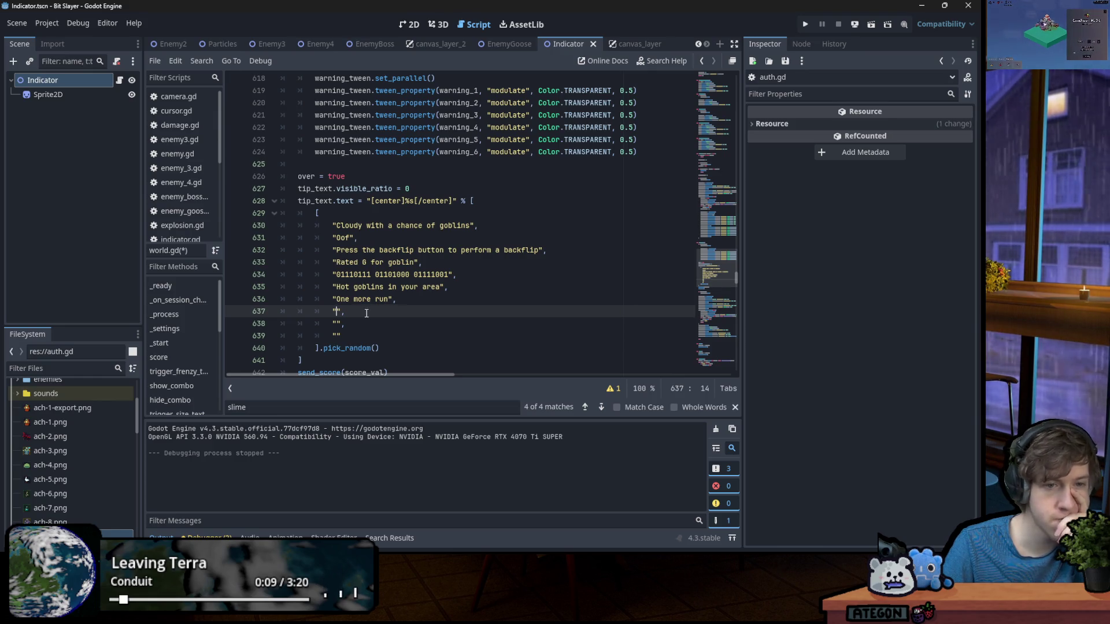
{"action": "left_click", "coordinate": [334, 313]}
Write 'You can do it' into the empty tip on line 637, then go to line 638
{"action": "key", "text": "Right"}
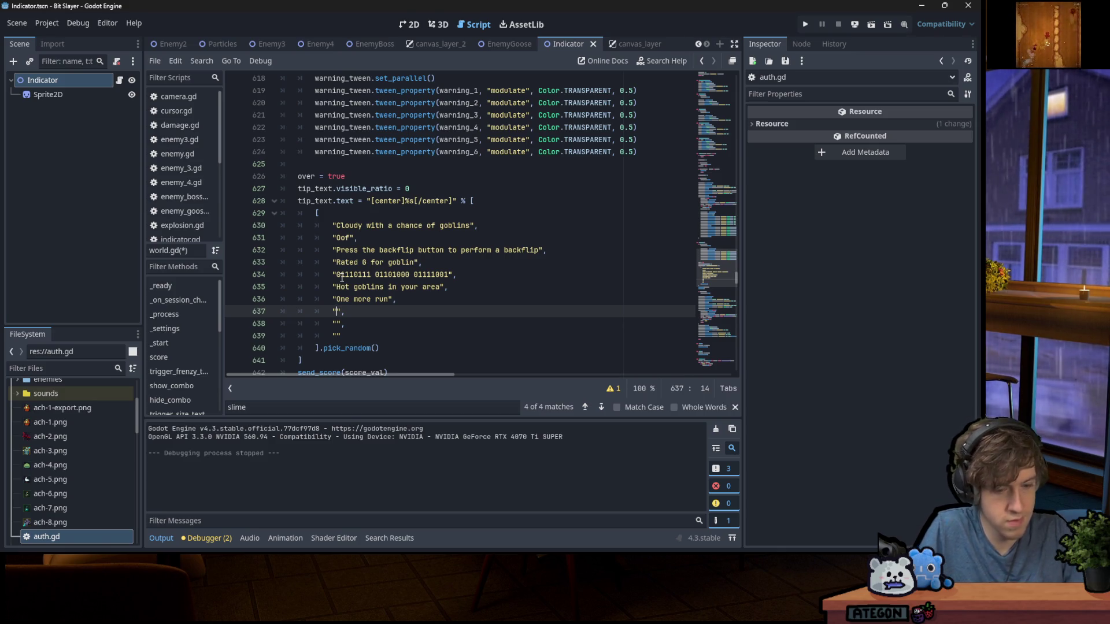
{"action": "type", "text": "You can do it"}
{"action": "key", "text": "Down"}
{"action": "key", "text": "Left"}
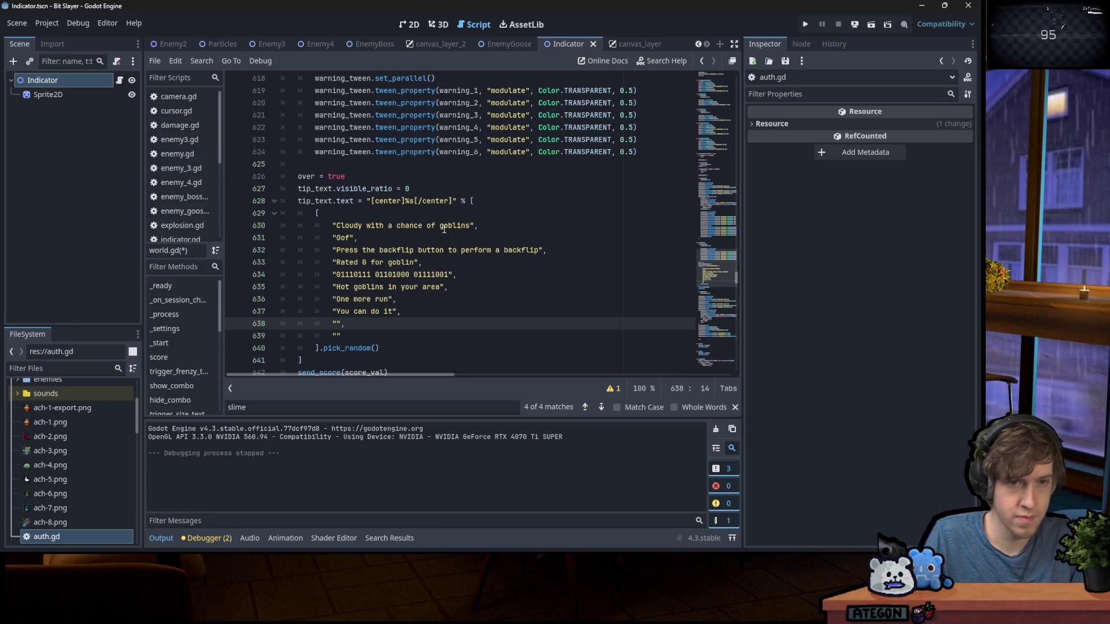
{"action": "scroll", "coordinate": [444, 228], "scroll_direction": "down", "scroll_amount": 3}
{"action": "scroll", "coordinate": [445, 229], "scroll_direction": "down", "scroll_amount": 2}
{"action": "scroll", "coordinate": [443, 222], "scroll_direction": "down", "scroll_amount": 2}
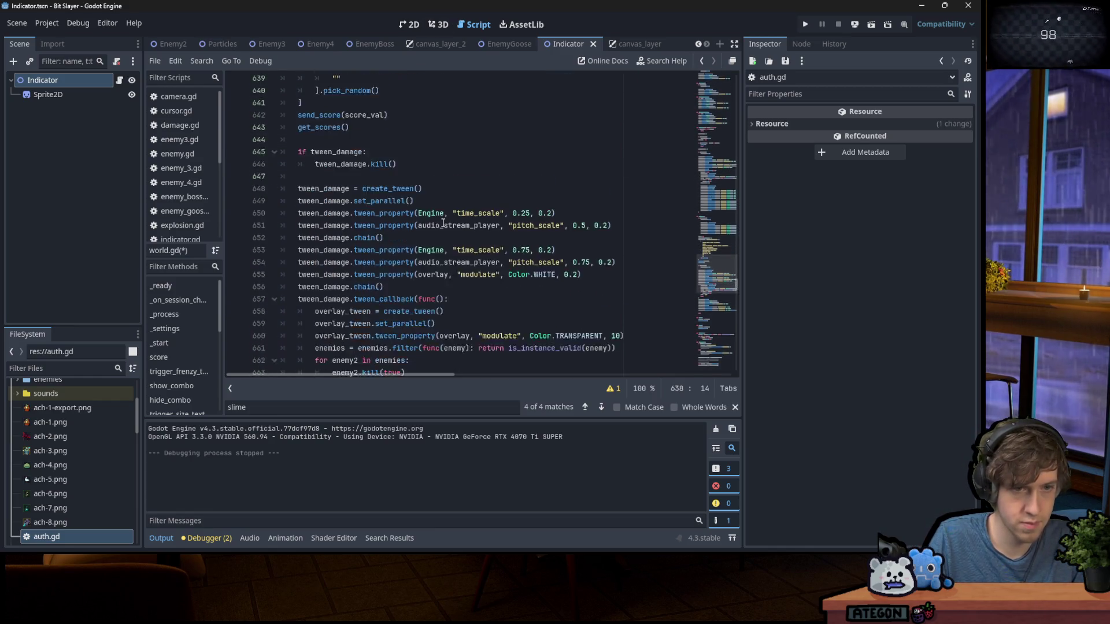
{"action": "scroll", "coordinate": [451, 185], "scroll_direction": "up", "scroll_amount": 3}
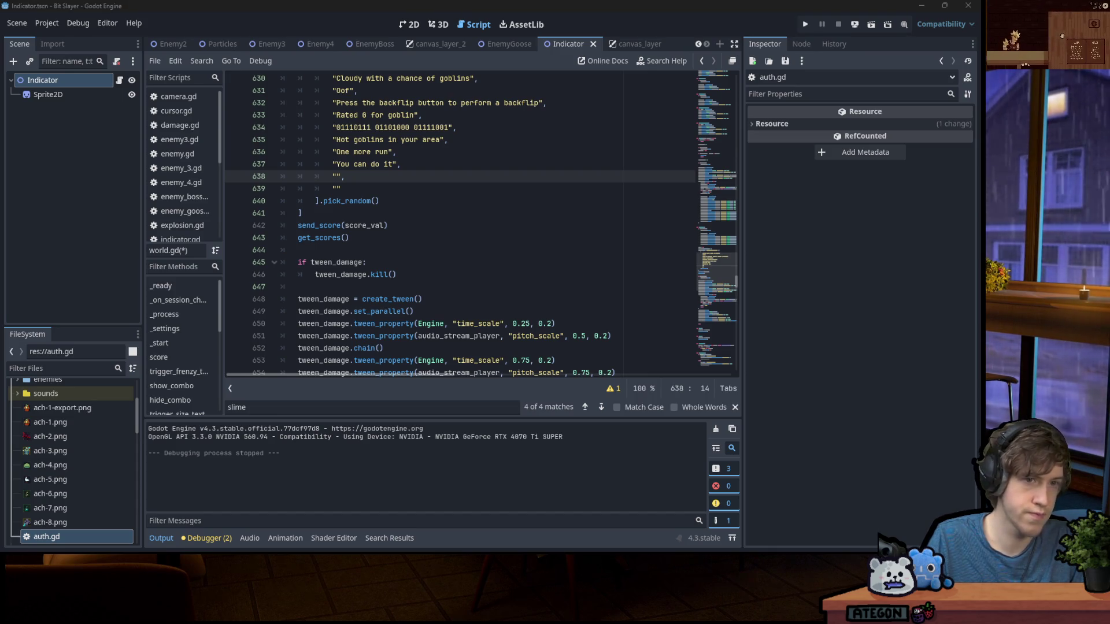
{"action": "left_click", "coordinate": [338, 177]}
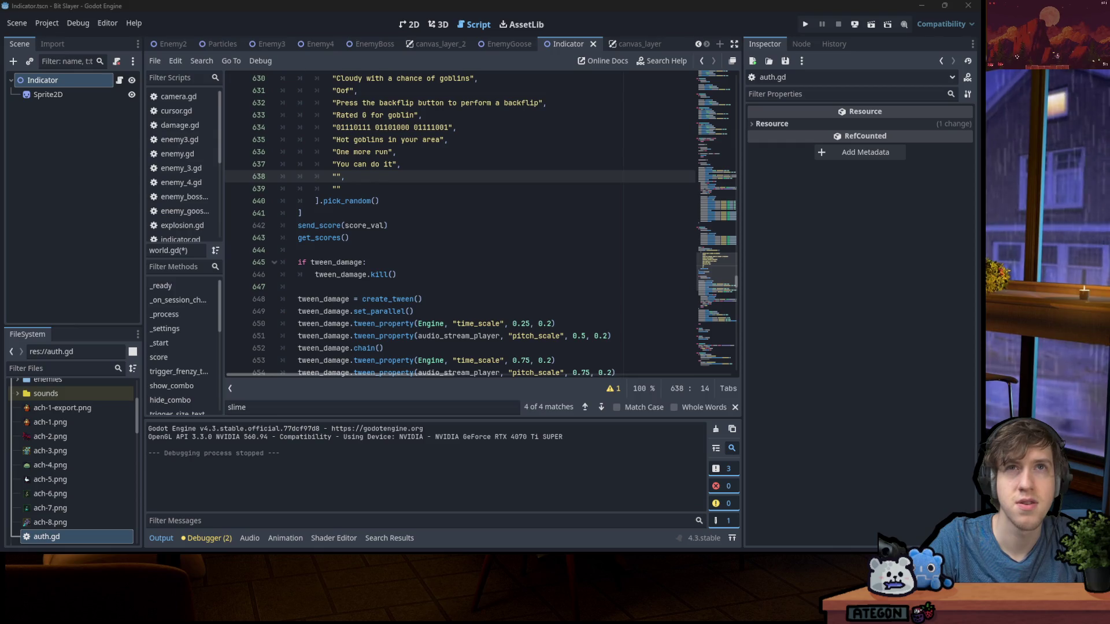
{"action": "left_click", "coordinate": [334, 175]}
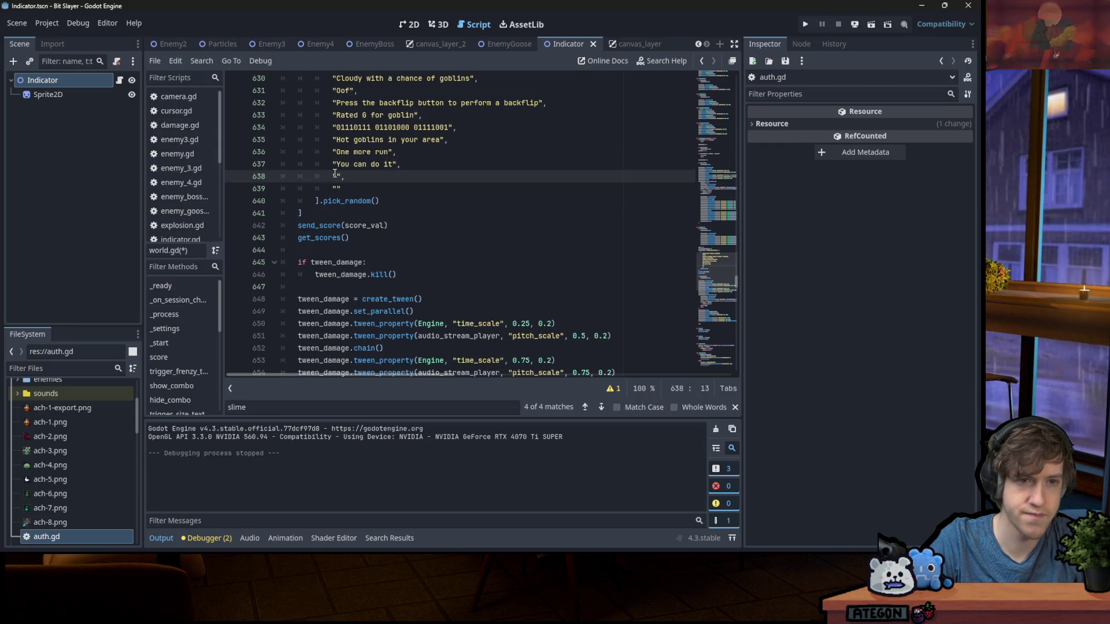
{"action": "left_click", "coordinate": [340, 176]}
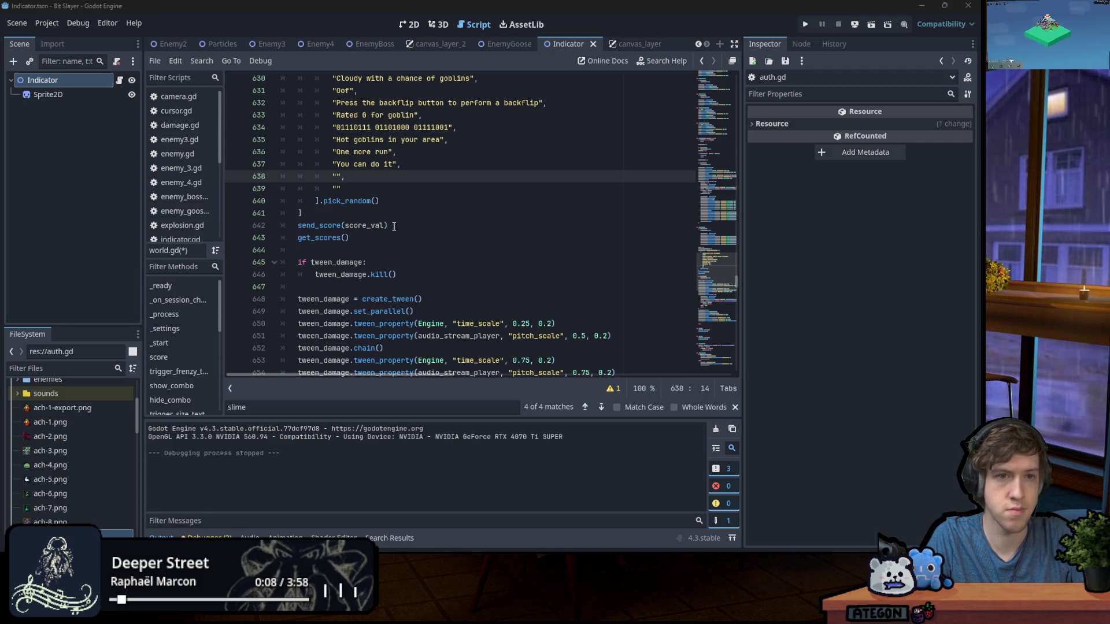
{"action": "scroll", "coordinate": [387, 208], "scroll_direction": "up", "scroll_amount": 2}
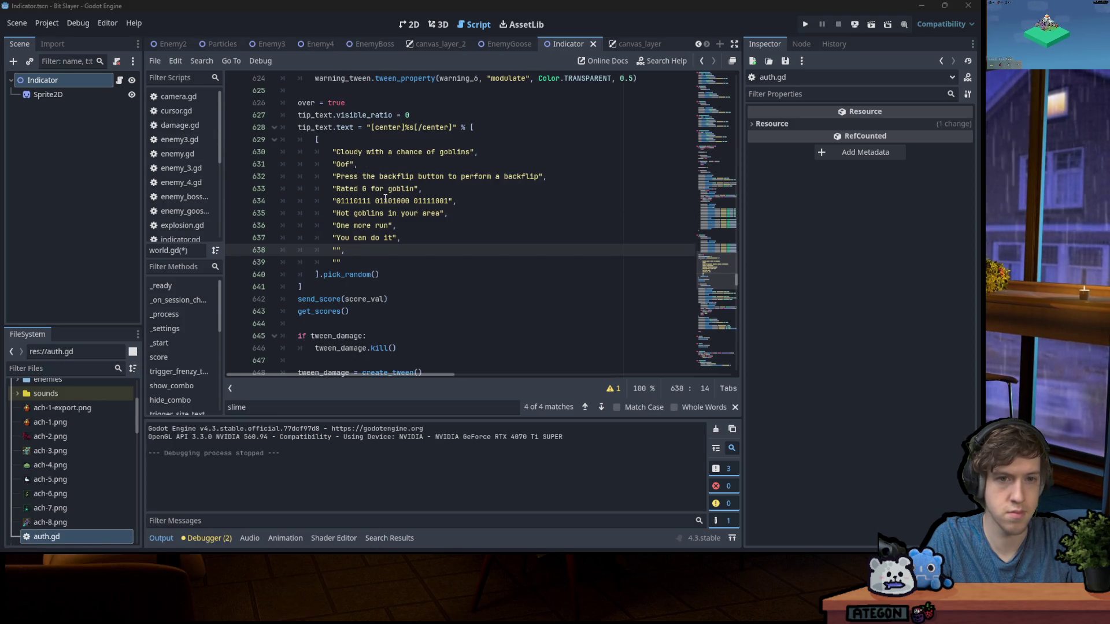
{"action": "left_click", "coordinate": [337, 260]}
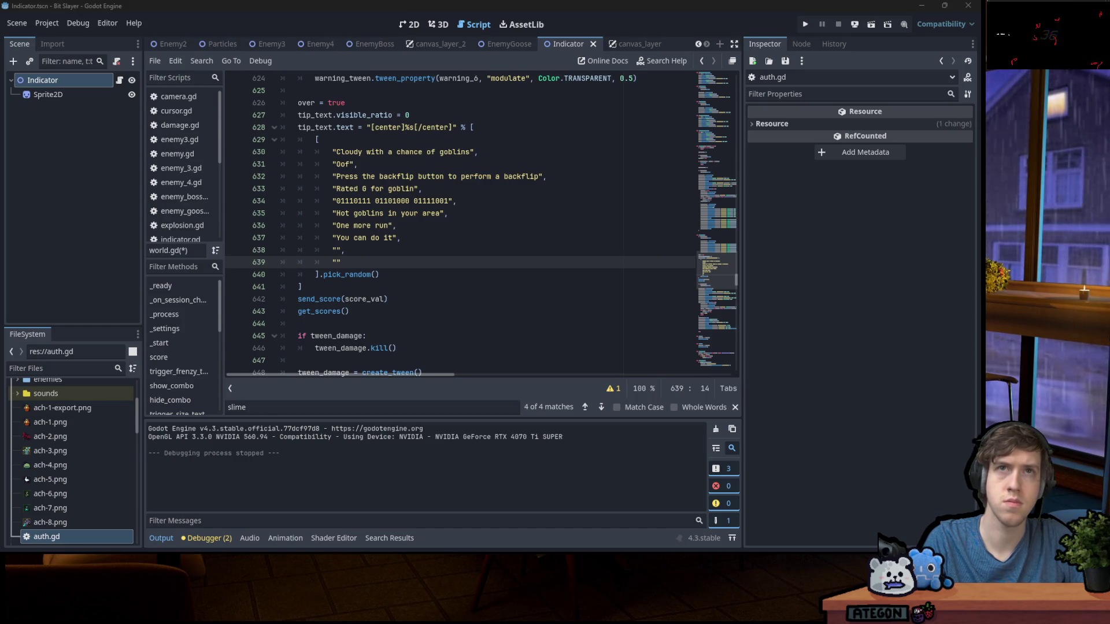
Fill line 638 with the tip 'You're doing great! (at dying)', correcting the typo
{"action": "left_click", "coordinate": [336, 250]}
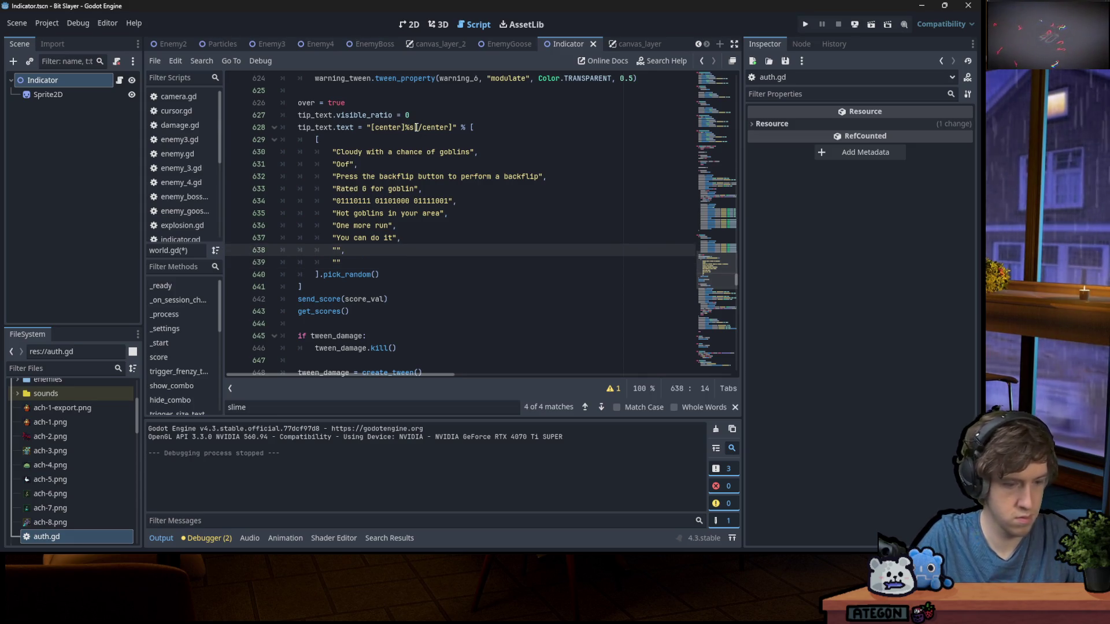
{"action": "type", "text": "You're "}
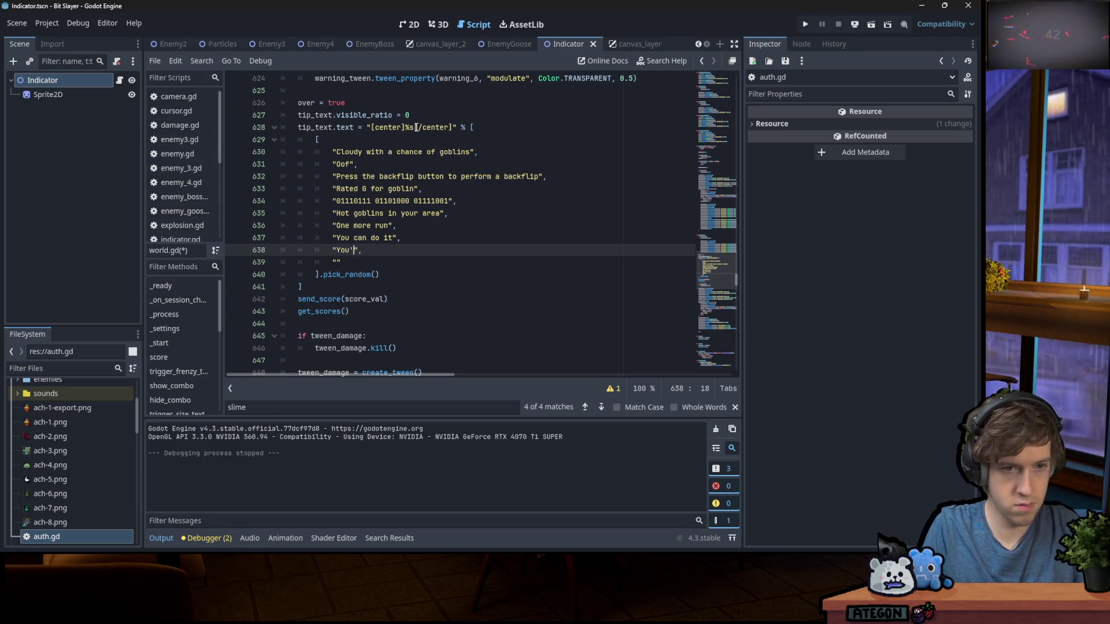
{"action": "type", "text": "doing gret!"}
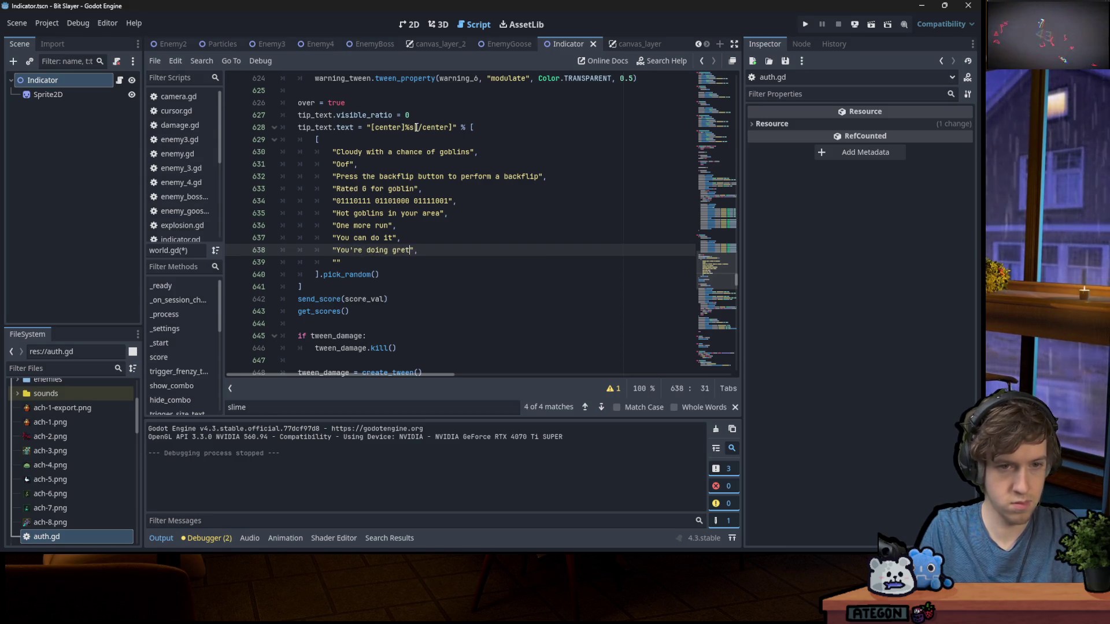
{"action": "key", "text": "BackSpace"}
{"action": "key", "text": "BackSpace"}
{"action": "type", "text": "at! ("}
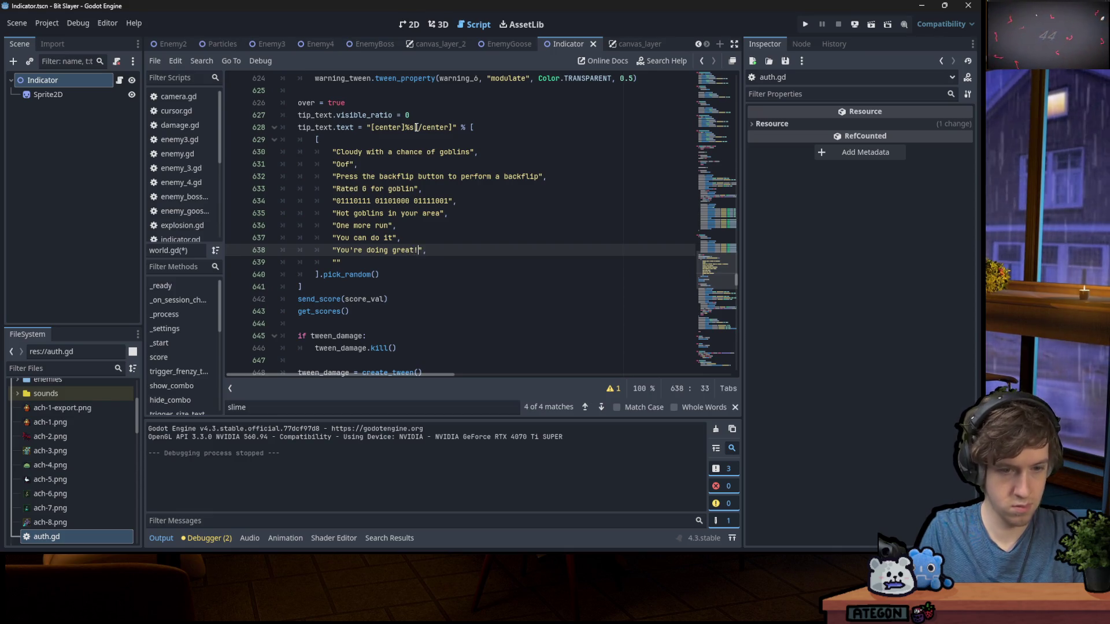
{"action": "type", "text": "at dying)"}
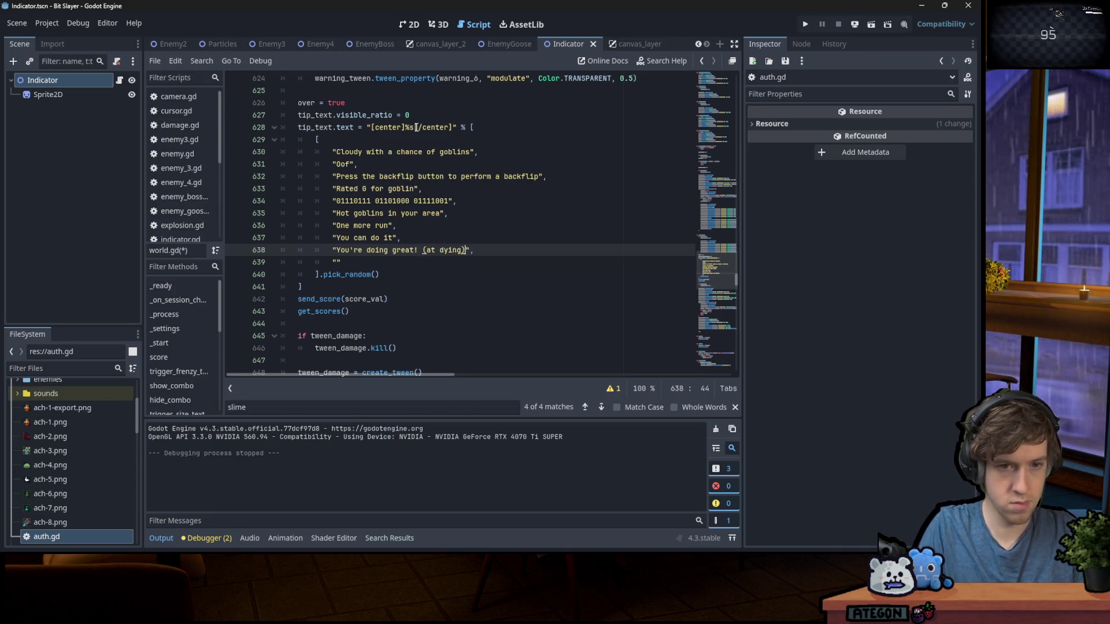
{"action": "key", "text": "Down"}
{"action": "key", "text": "Left"}
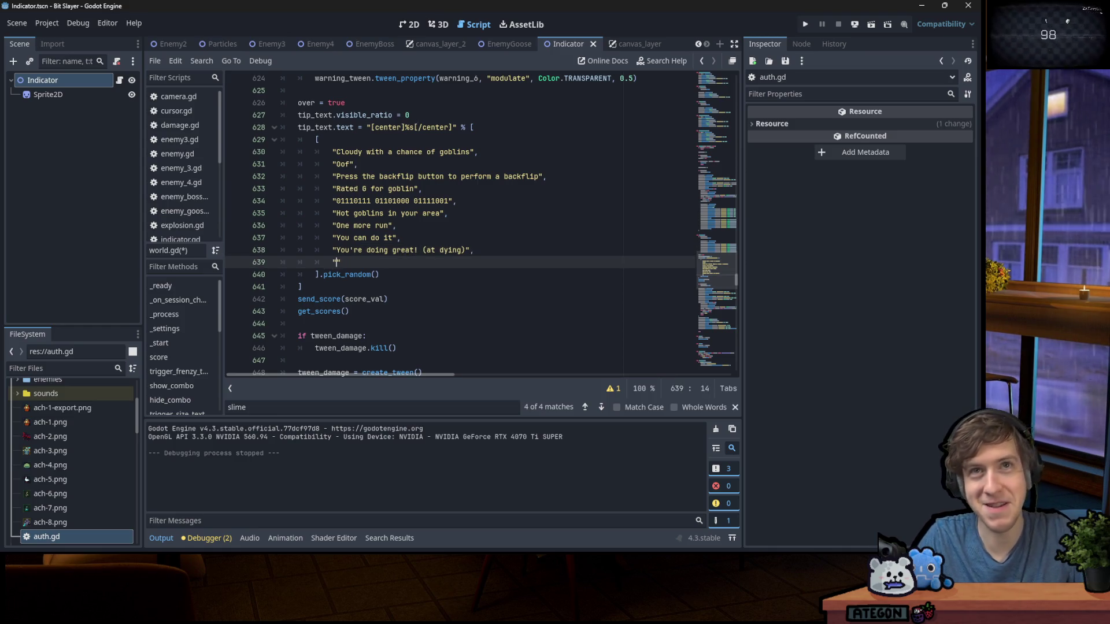
{"action": "key", "text": "alt+Tab"}
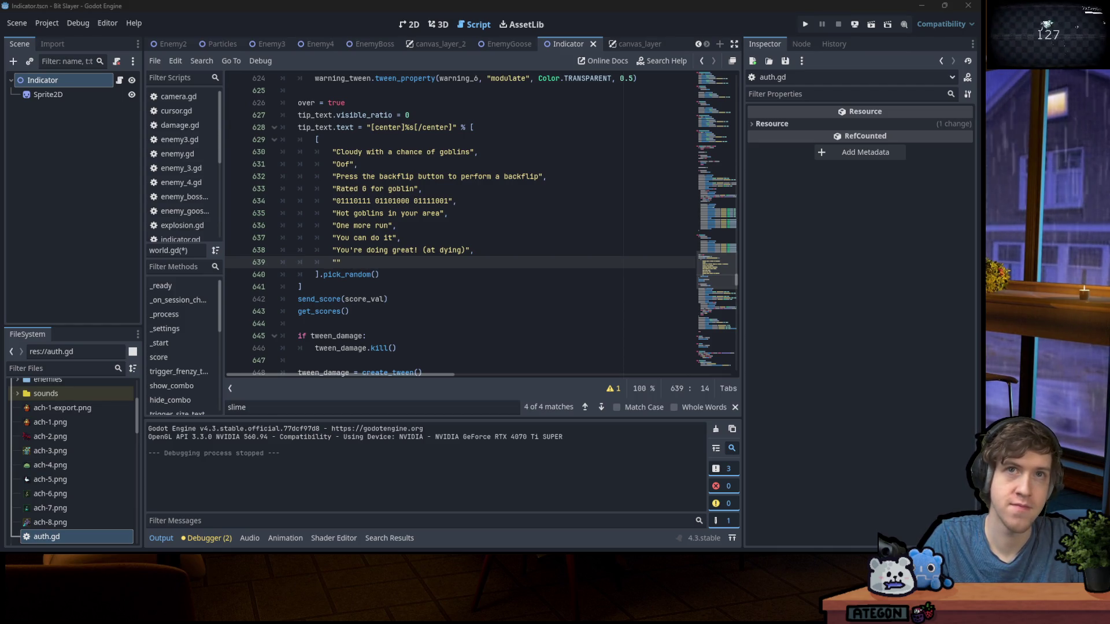
Add the tip 'Look out theres a- oops too late' on line 639 and save world.gd
{"action": "left_click", "coordinate": [336, 264]}
{"action": "type", "text": "Look o"}
{"action": "type", "text": "ut theres"}
{"action": "type", "text": " a-"}
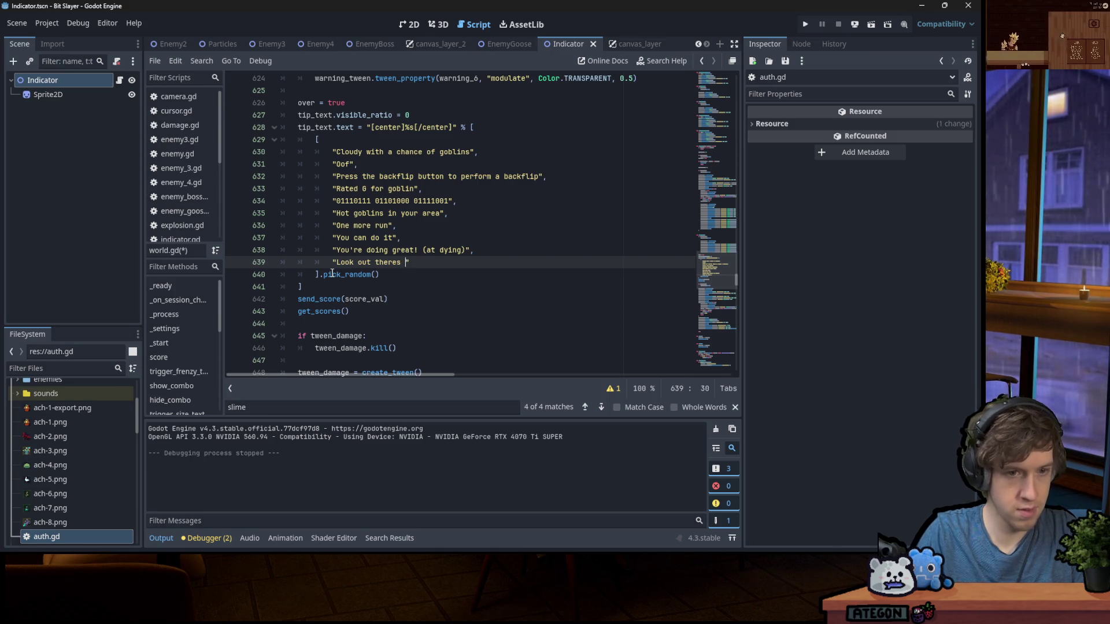
{"action": "type", "text": " o"}
{"action": "key", "text": "BackSpace"}
{"action": "type", "text": "oops"}
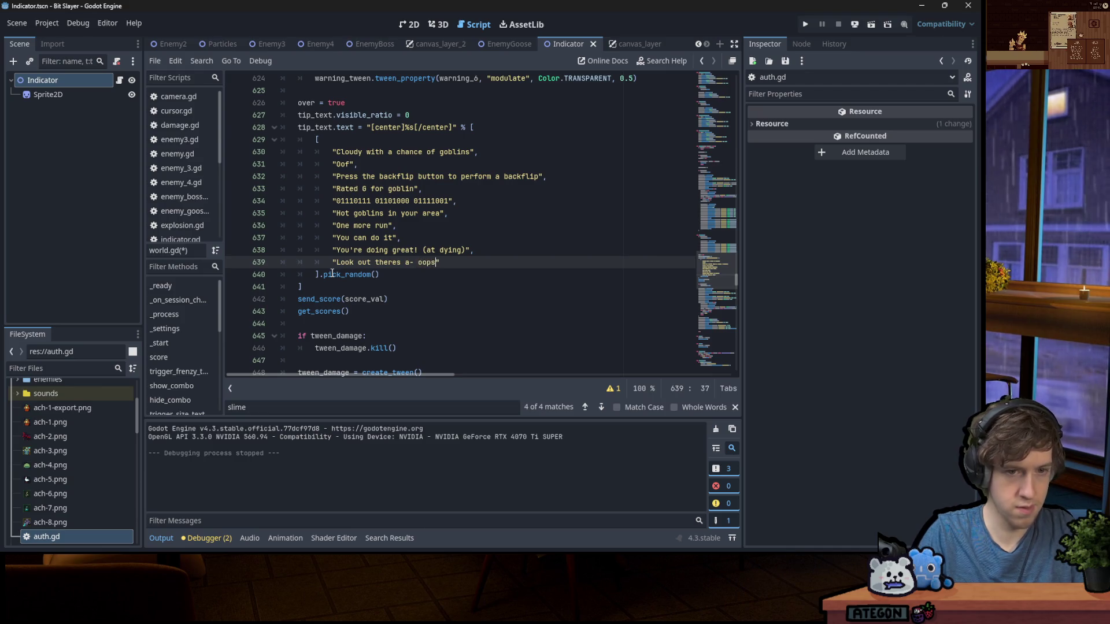
{"action": "type", "text": " too late"}
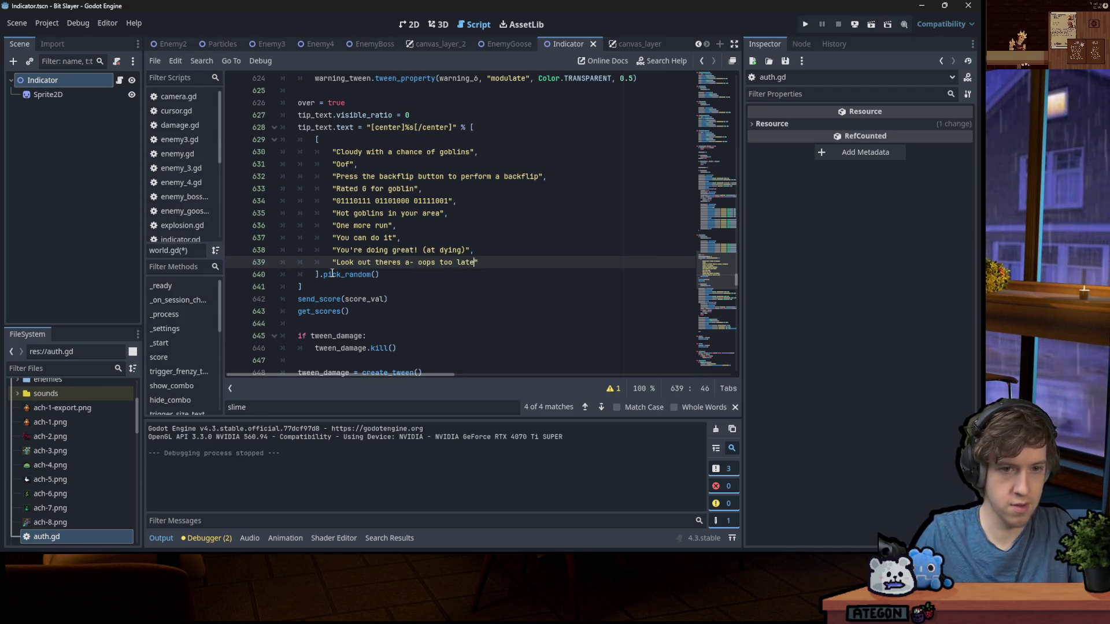
{"action": "key", "text": "ctrl+s"}
{"action": "left_click", "coordinate": [509, 255]}
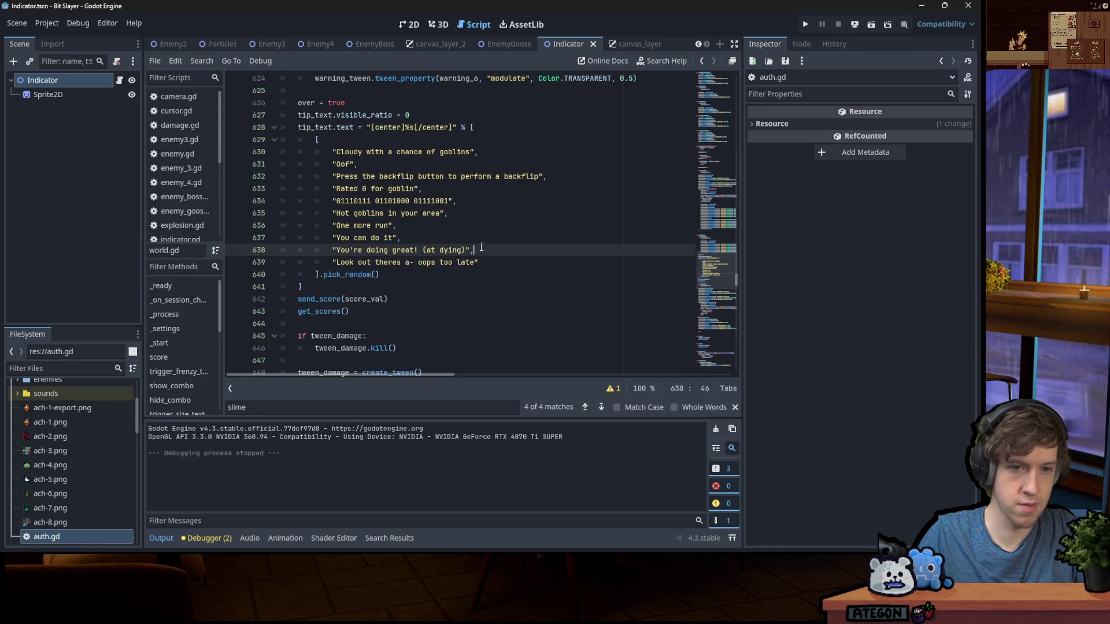
{"action": "left_click", "coordinate": [515, 257]}
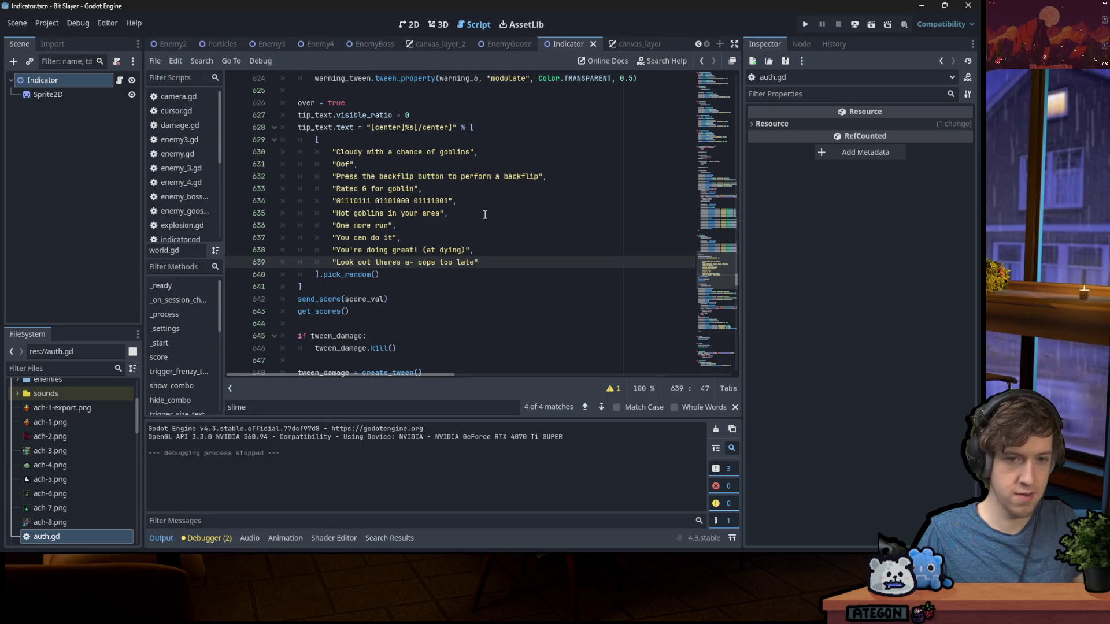
{"action": "left_click", "coordinate": [410, 263]}
{"action": "left_click", "coordinate": [525, 251]}
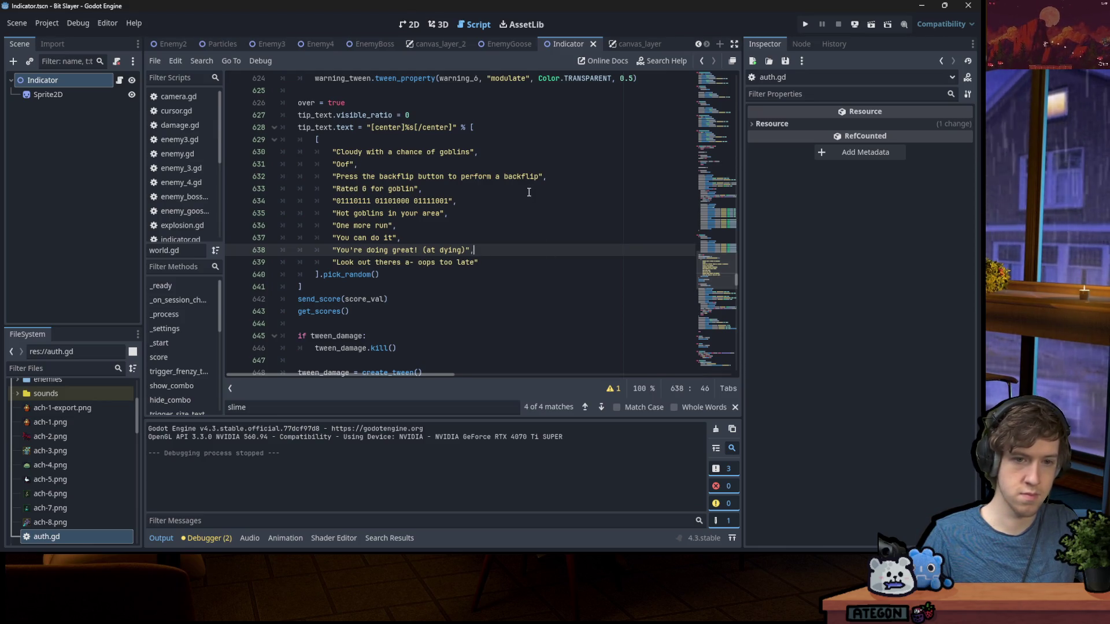
{"action": "scroll", "coordinate": [529, 191], "scroll_direction": "down", "scroll_amount": 10}
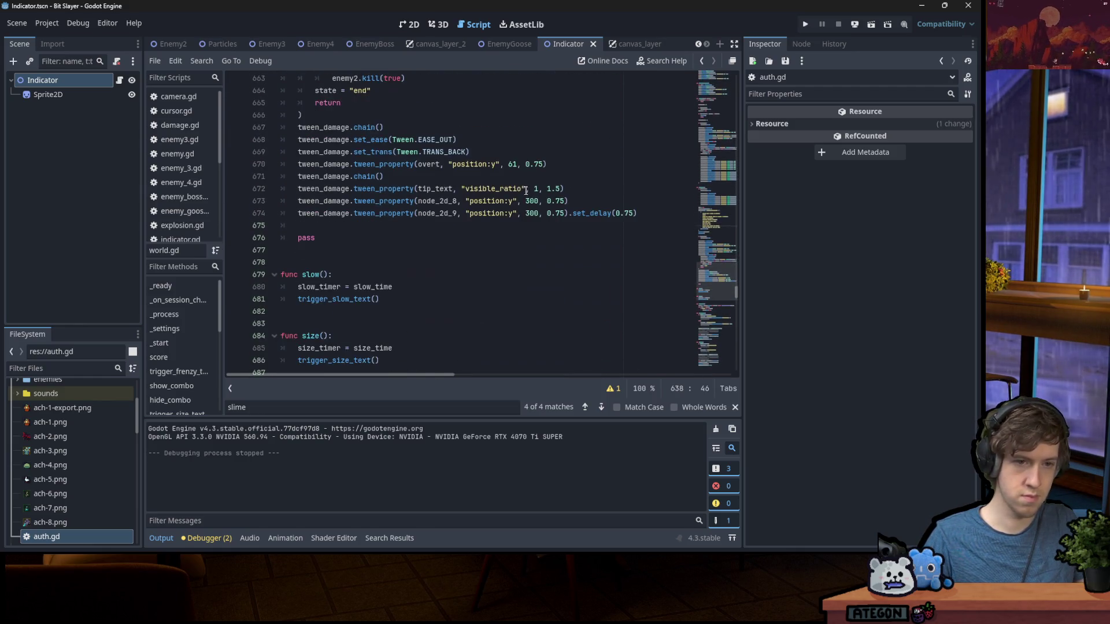
{"action": "scroll", "coordinate": [540, 203], "scroll_direction": "up", "scroll_amount": 8}
{"action": "scroll", "coordinate": [539, 202], "scroll_direction": "up", "scroll_amount": 5}
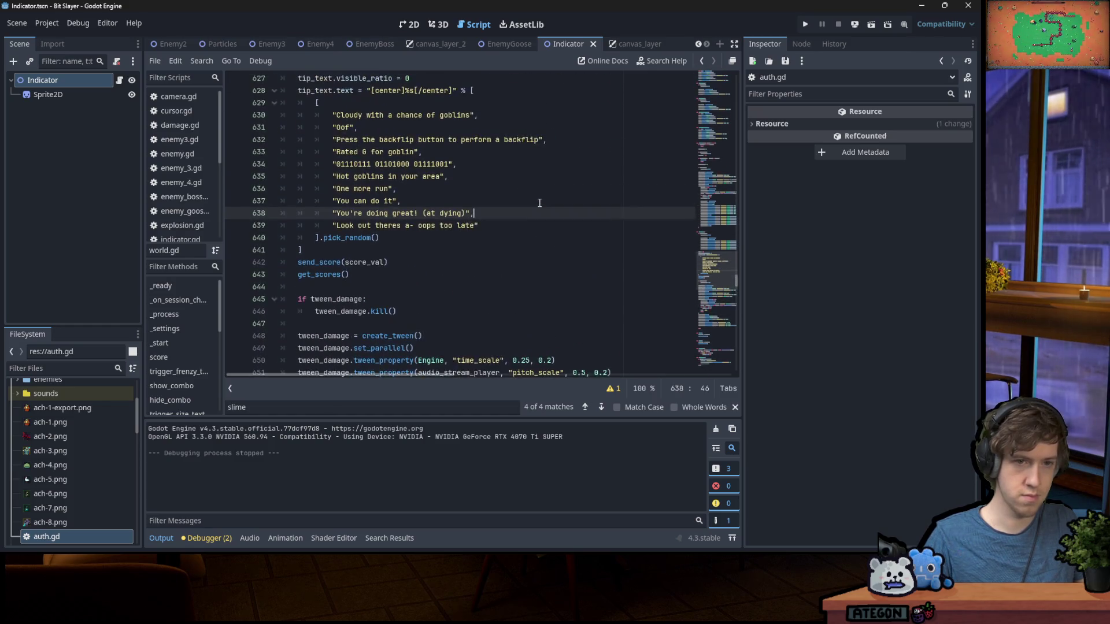
{"action": "scroll", "coordinate": [723, 284], "scroll_direction": "down", "scroll_amount": 12}
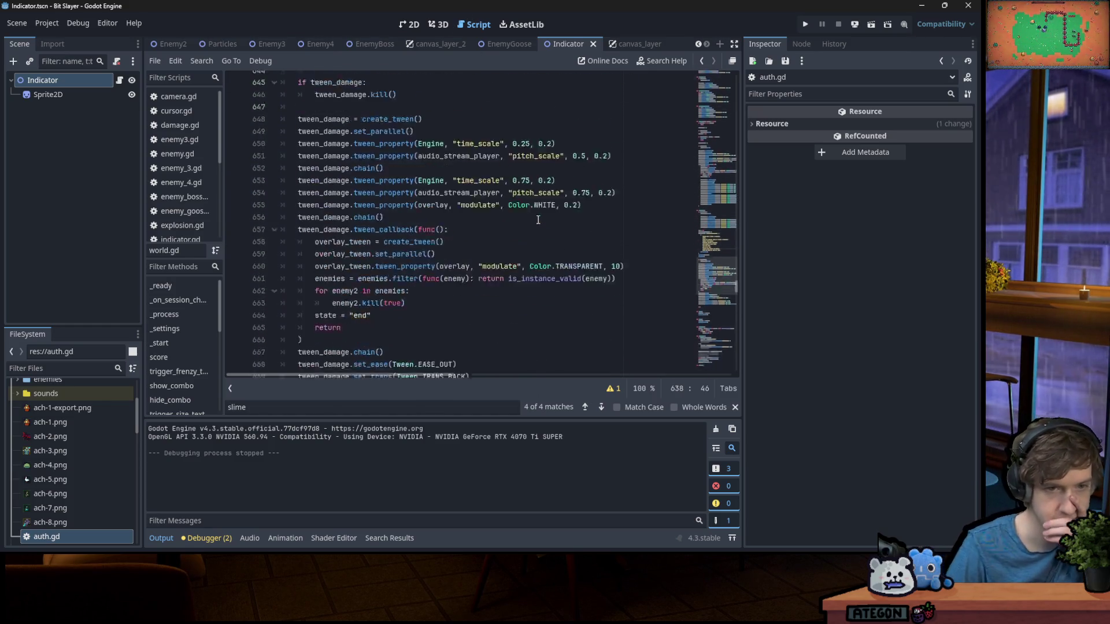
{"action": "left_click_drag", "start_coordinate": [724, 284], "coordinate": [728, 292]}
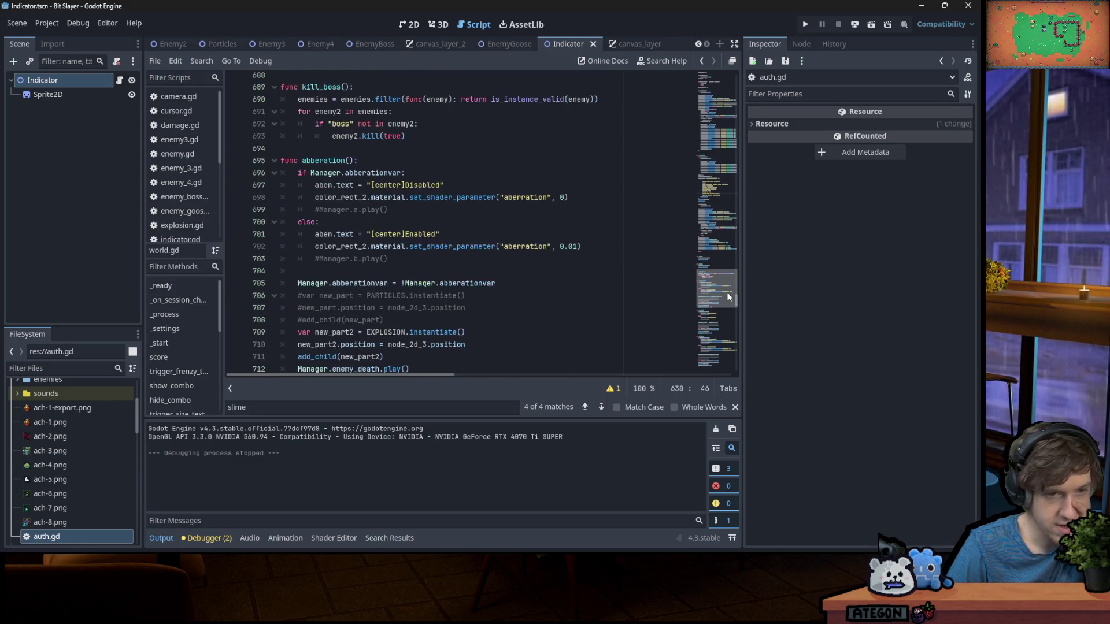
{"action": "scroll", "coordinate": [728, 292], "scroll_direction": "up", "scroll_amount": 5}
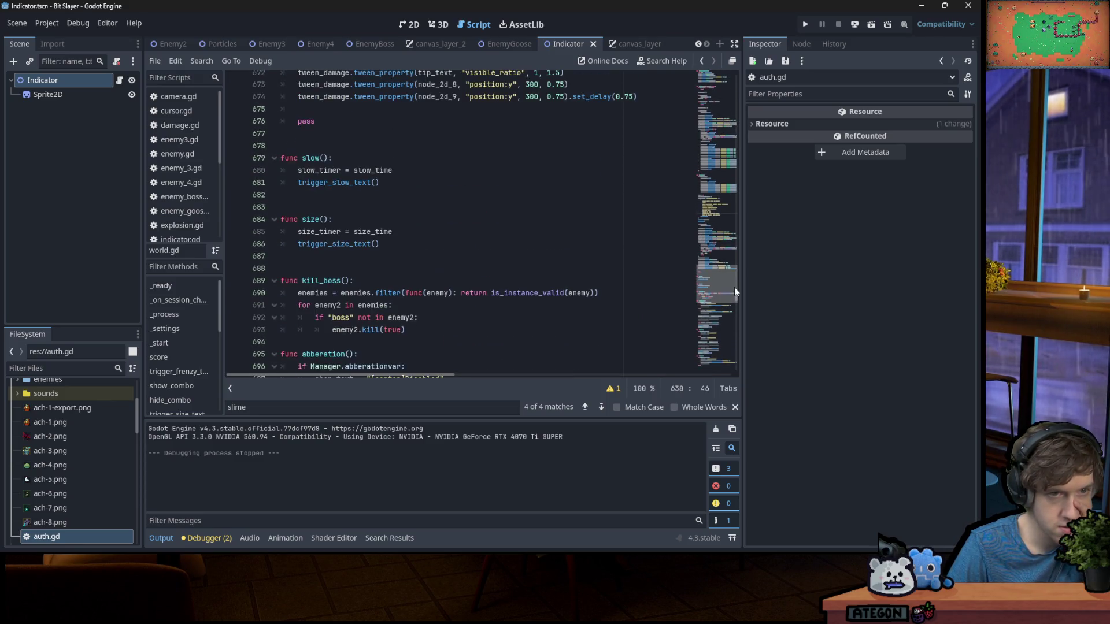
{"action": "left_click", "coordinate": [410, 182]}
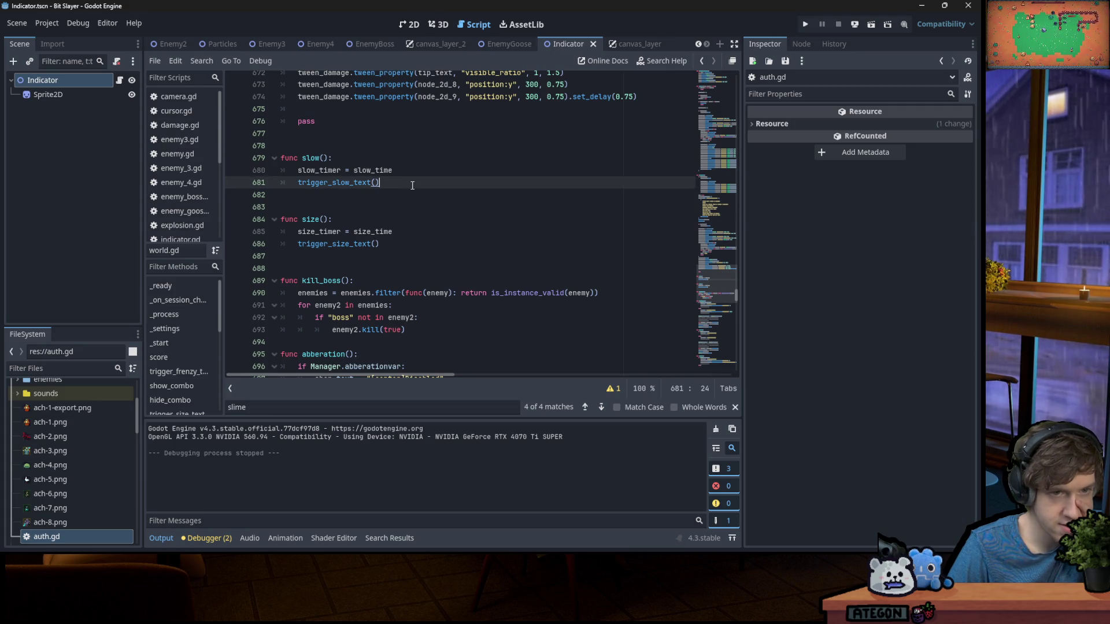
After trigger_slow_text() in slow(), add an 'if session:' line and open its indented block
{"action": "key", "text": "Return"}
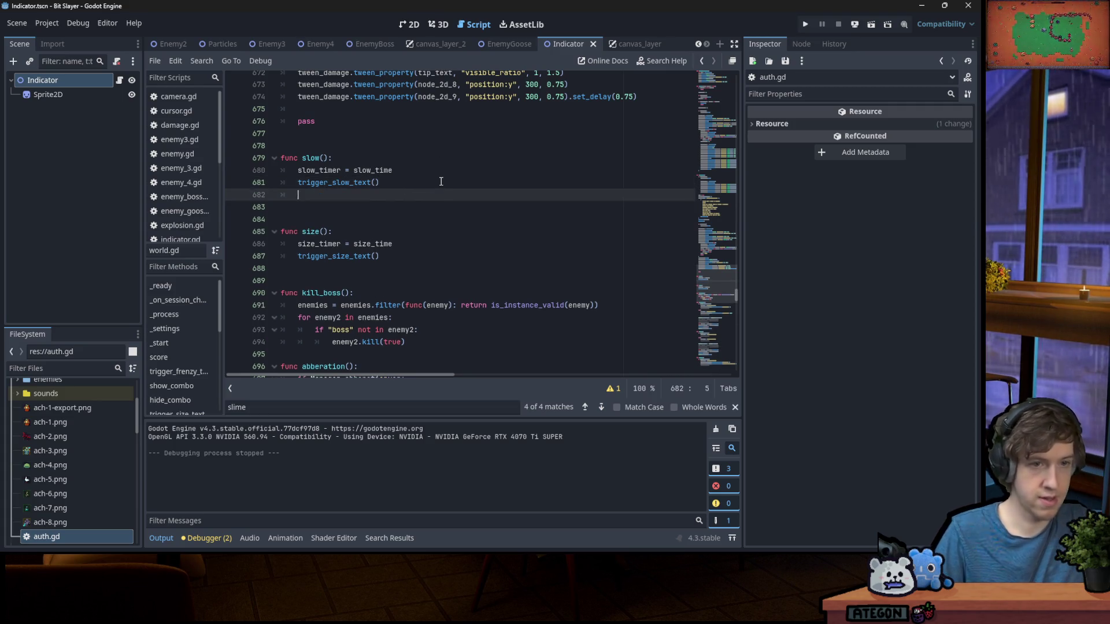
{"action": "key", "text": "Return"}
{"action": "type", "text": "if"}
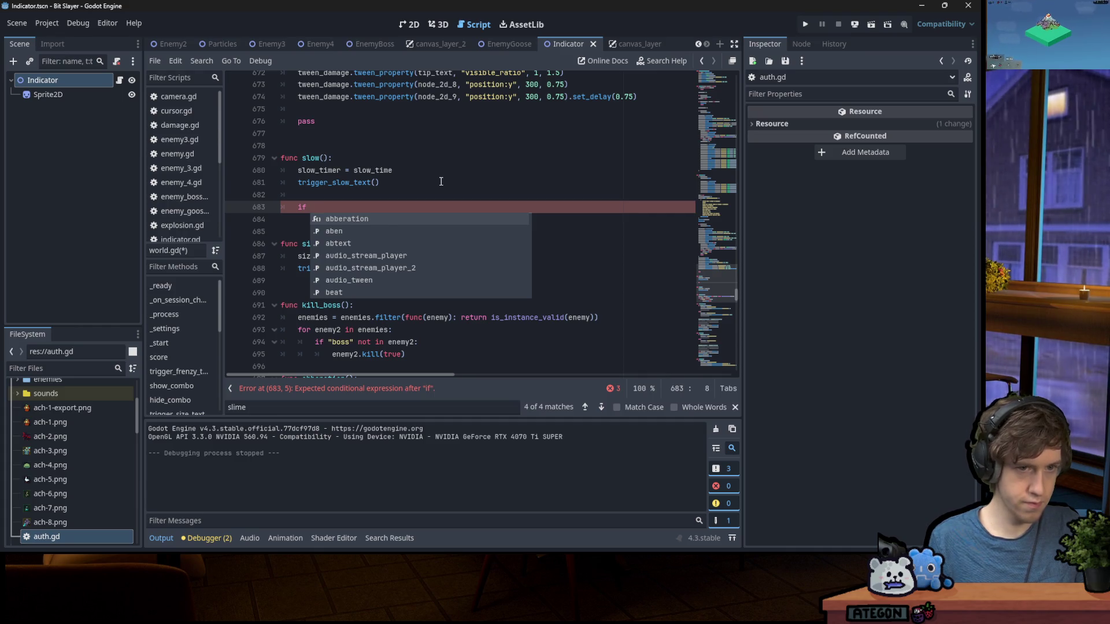
{"action": "type", "text": "session:"}
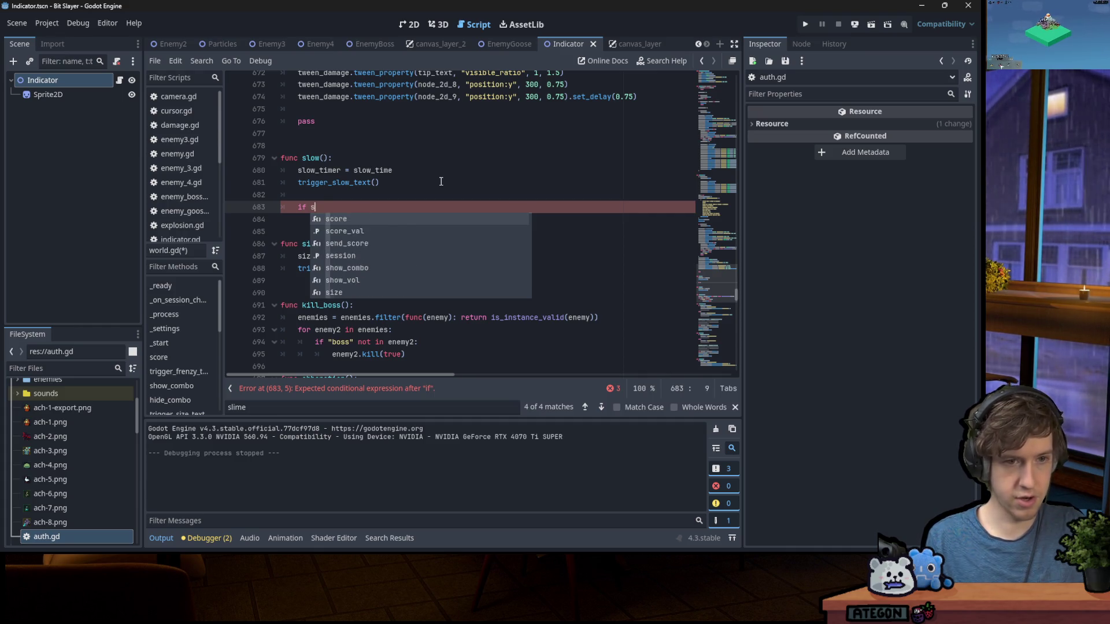
{"action": "key", "text": "Return"}
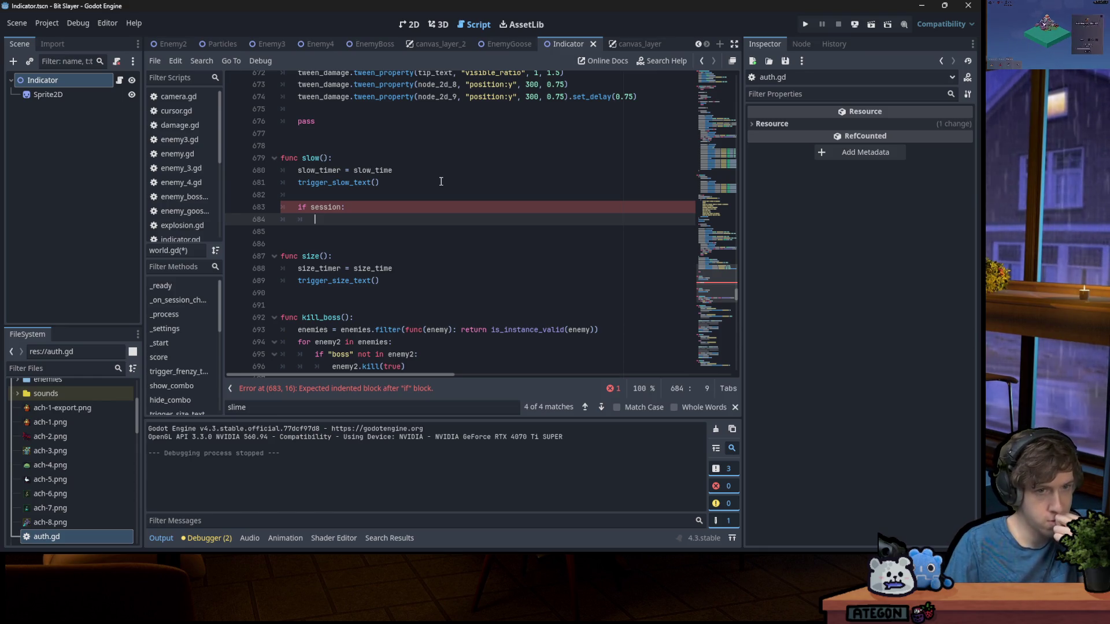
{"action": "left_click_drag", "start_coordinate": [717, 294], "coordinate": [731, 71]}
Below var session, declare size_ach, slow_ach and goblin_ach
{"action": "scroll", "coordinate": [495, 143], "scroll_direction": "down", "scroll_amount": 5}
{"action": "scroll", "coordinate": [495, 143], "scroll_direction": "down", "scroll_amount": 15}
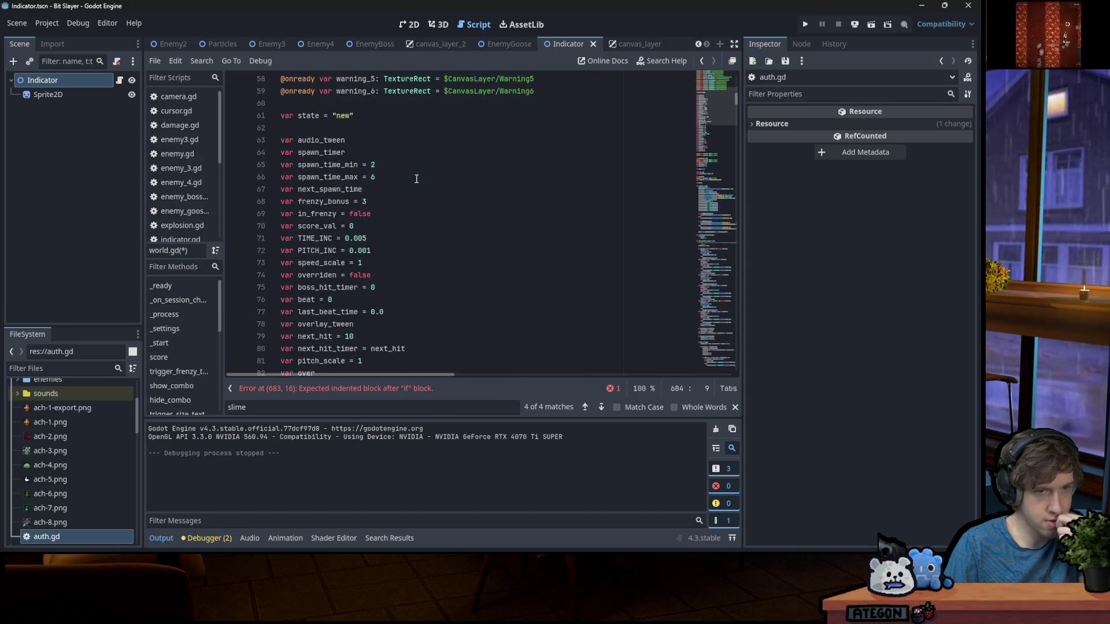
{"action": "scroll", "coordinate": [382, 187], "scroll_direction": "down", "scroll_amount": 3}
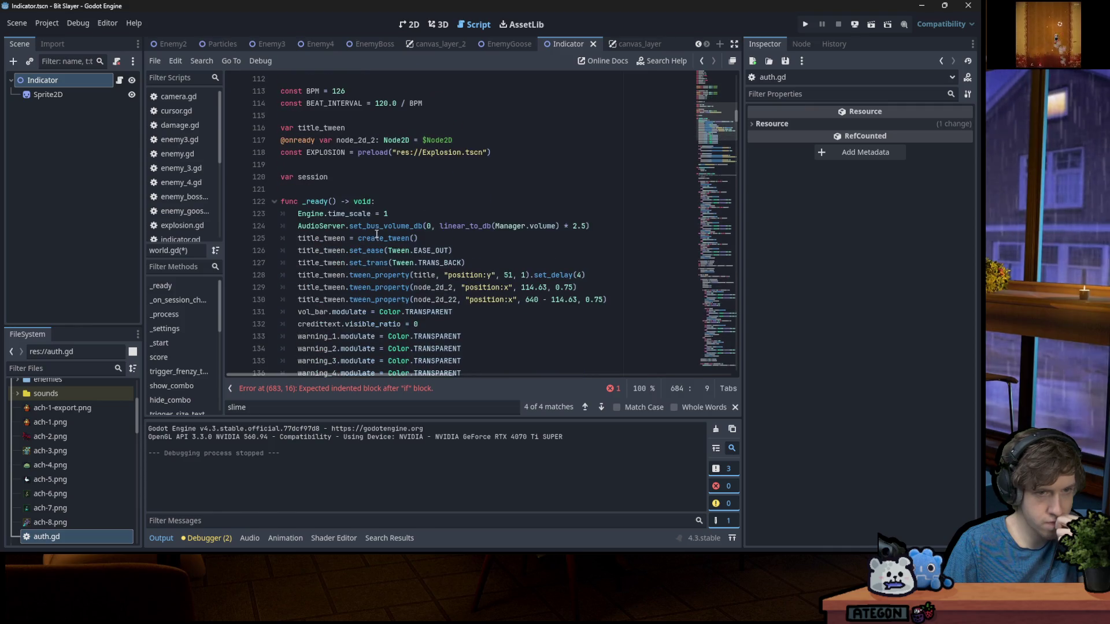
{"action": "left_click", "coordinate": [364, 175]}
{"action": "key", "text": "Return"}
{"action": "type", "text": "var s"}
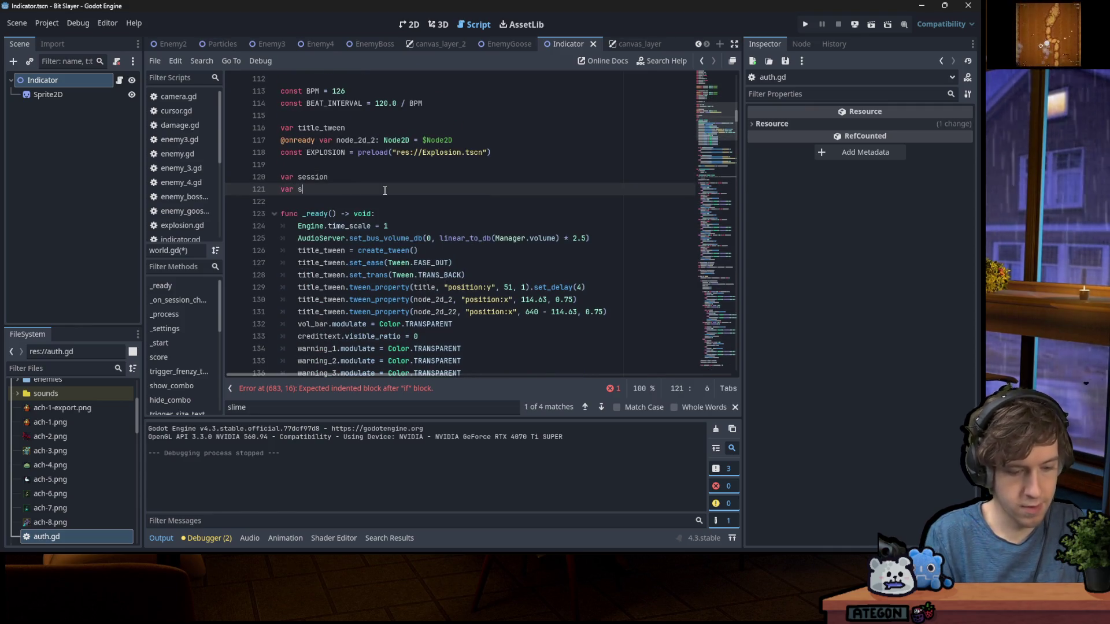
{"action": "type", "text": "ize_ach"}
{"action": "key", "text": "Return"}
{"action": "type", "text": "va"}
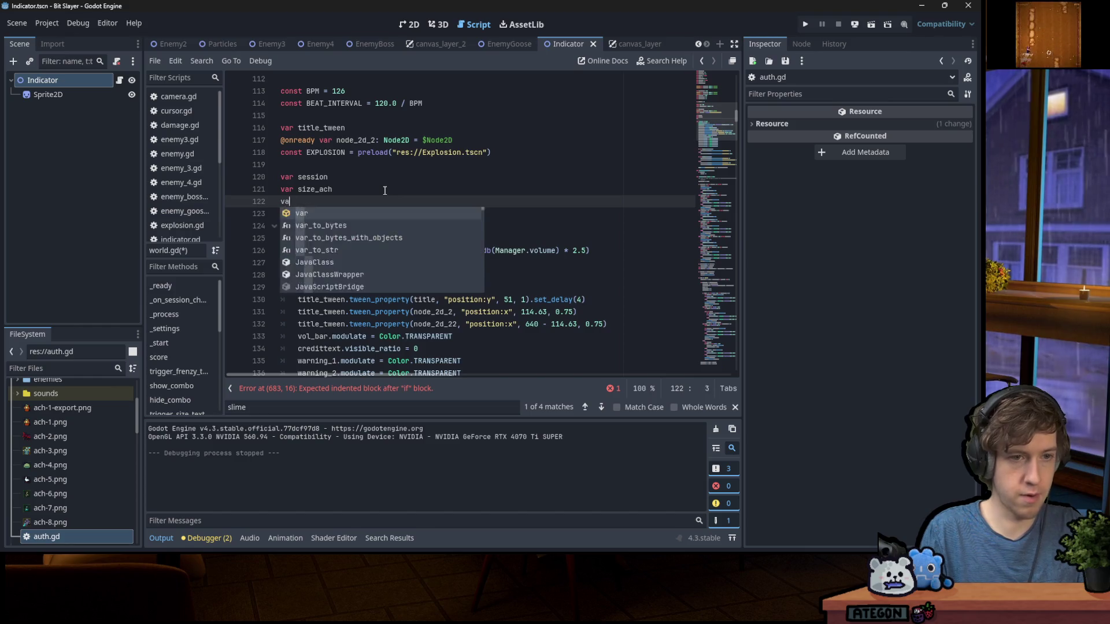
{"action": "type", "text": "r slow_ach"}
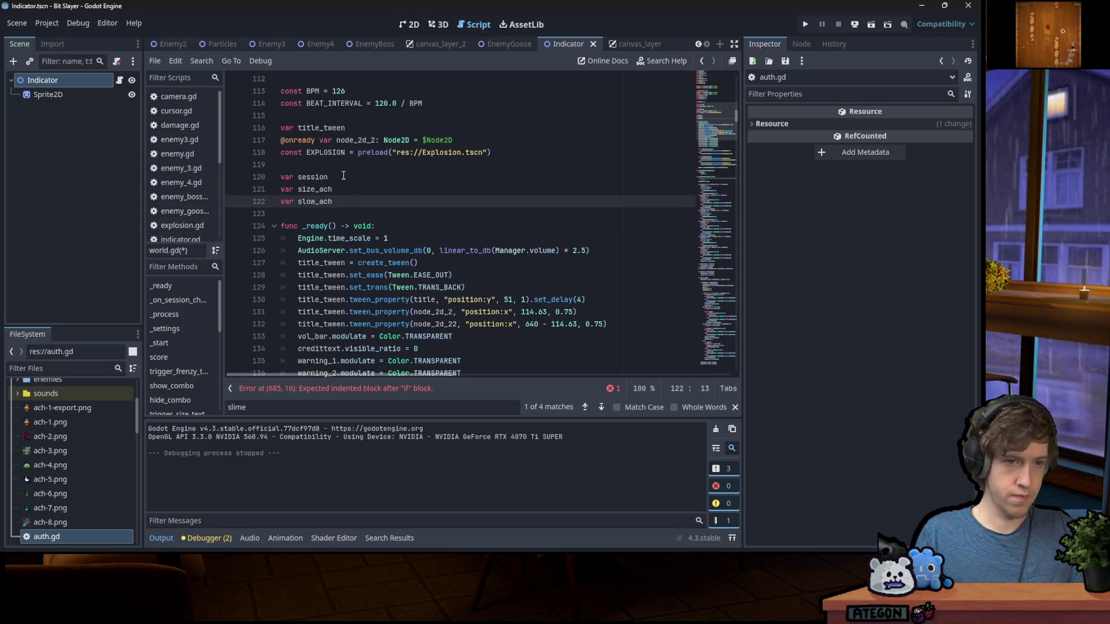
{"action": "key", "text": "Return"}
{"action": "type", "text": "var goblin_ach"}
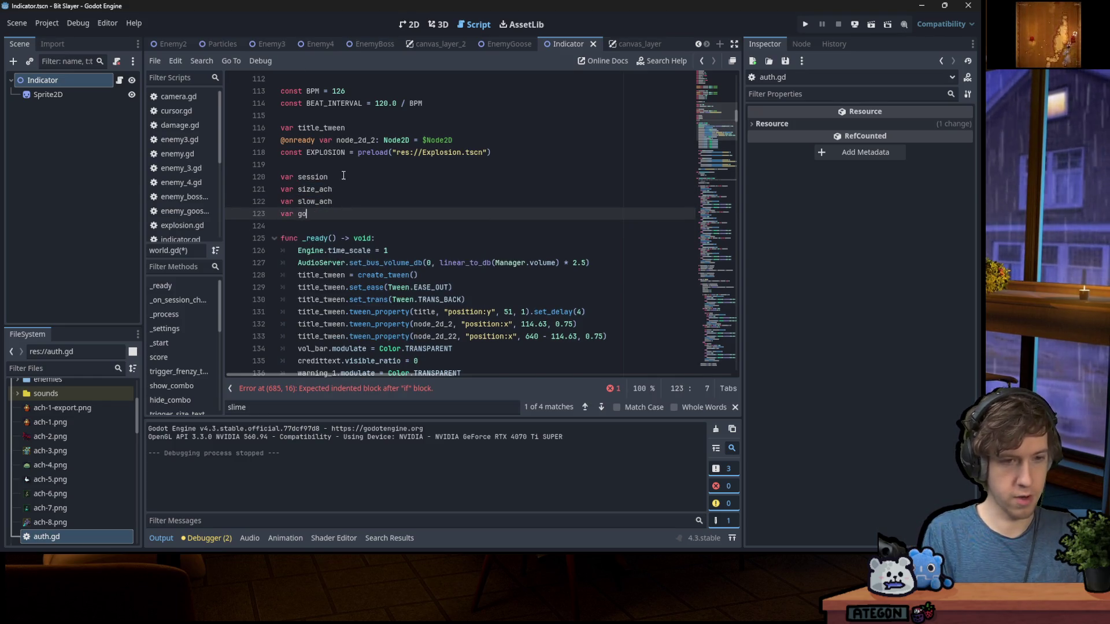
Declare critter_ach, slime_ach, boss_ach and goose_ach on the following lines
{"action": "key", "text": "Return"}
{"action": "type", "text": "var "}
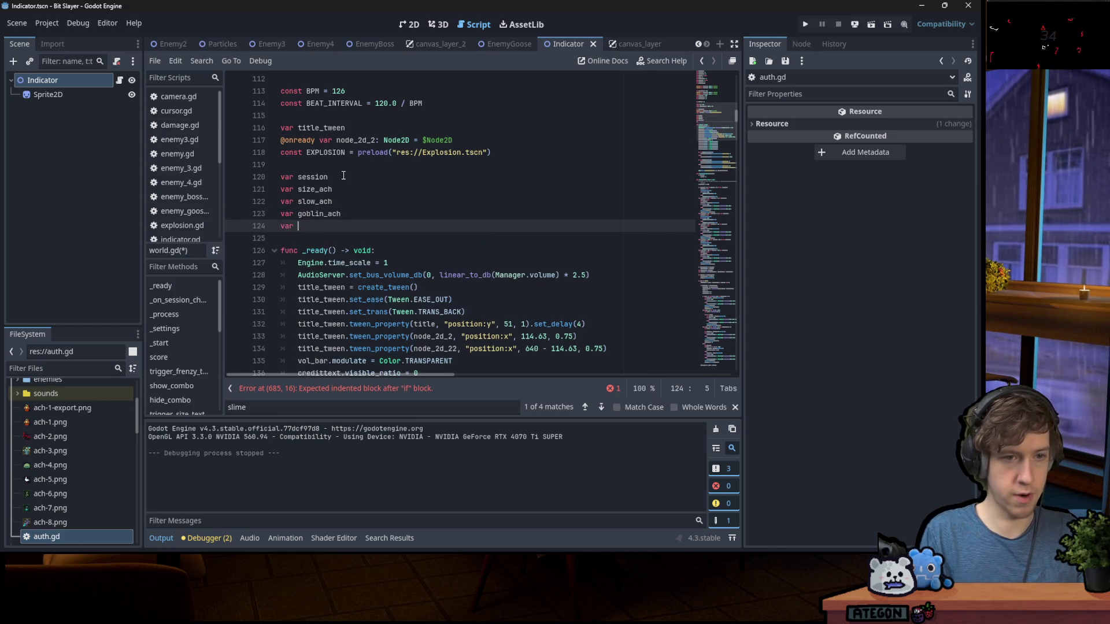
{"action": "type", "text": "critter_ach"}
{"action": "key", "text": "Return"}
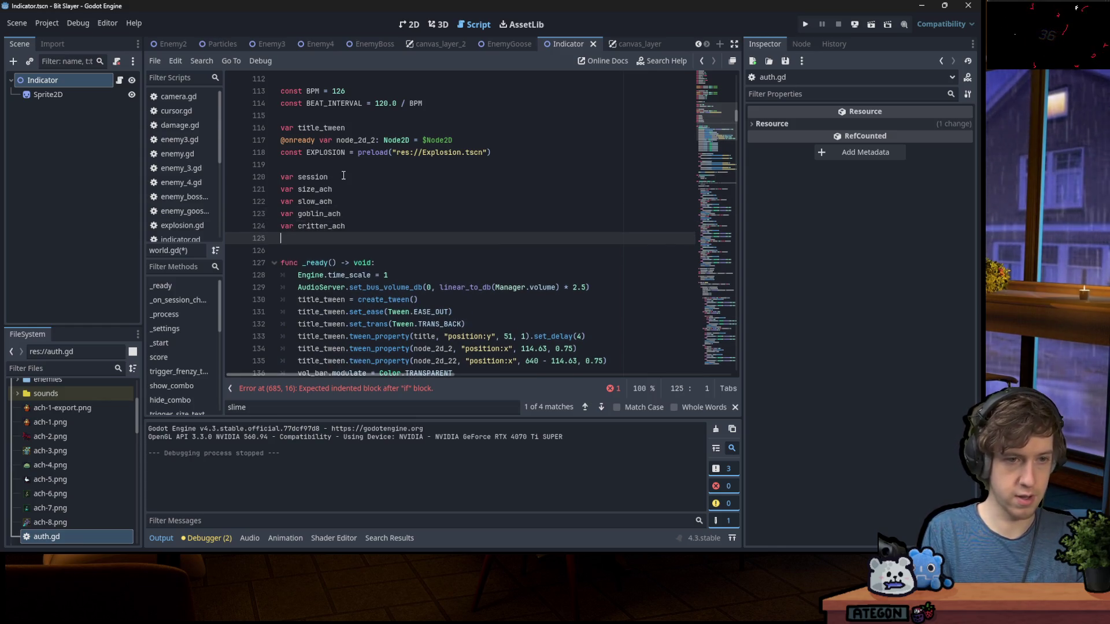
{"action": "type", "text": "var slime_ach"}
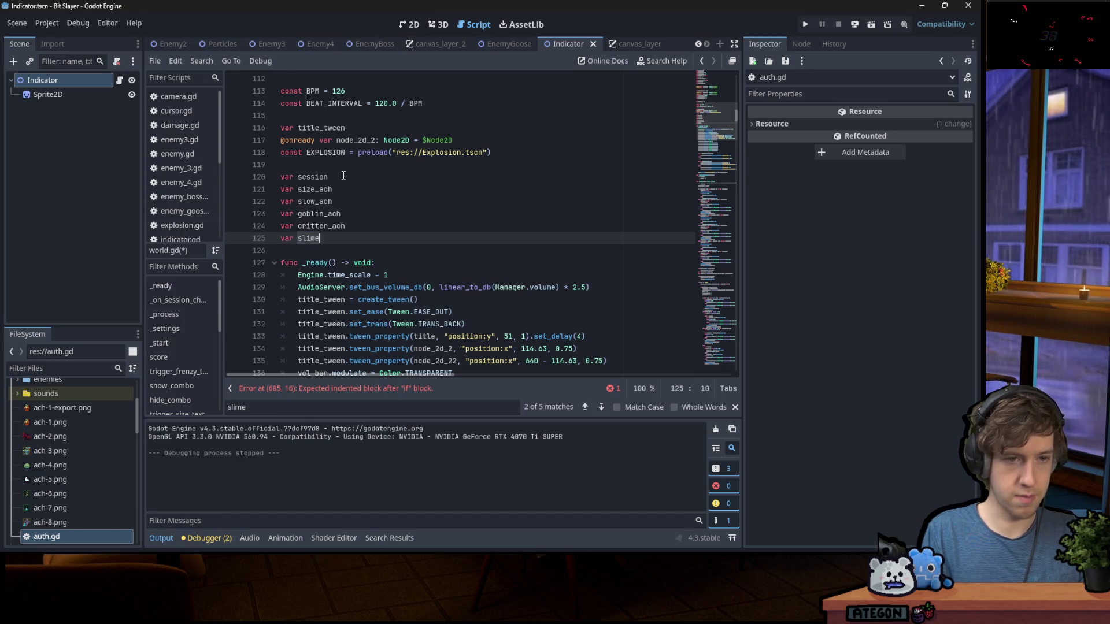
{"action": "key", "text": "Return"}
{"action": "type", "text": "var boss_ach"}
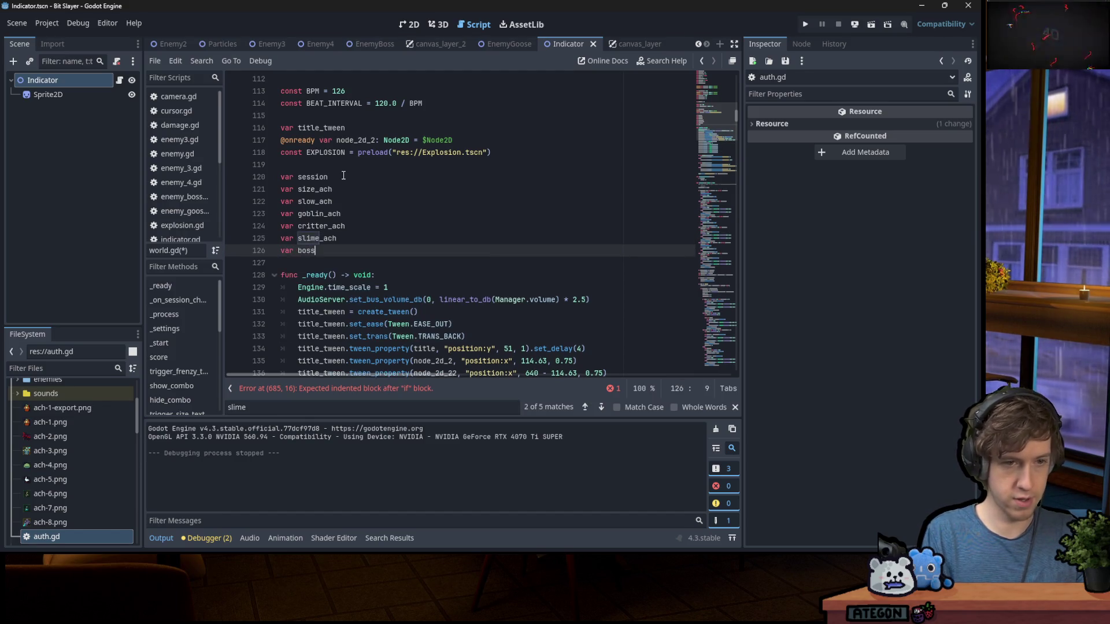
{"action": "key", "text": "Return"}
{"action": "type", "text": "var goose_ach"}
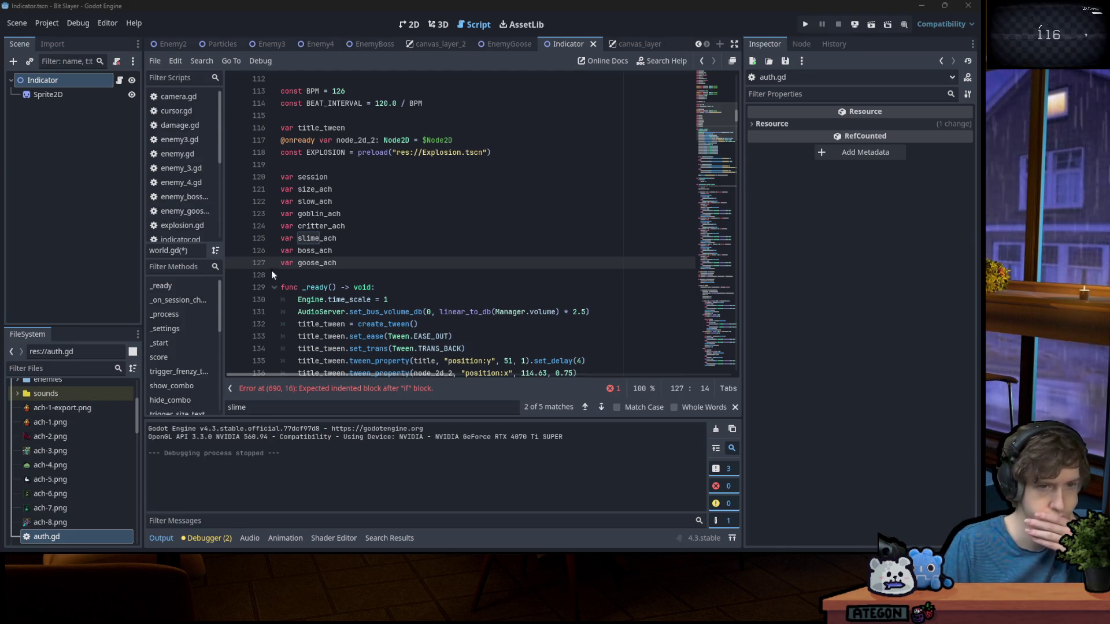
{"action": "left_click", "coordinate": [315, 176]}
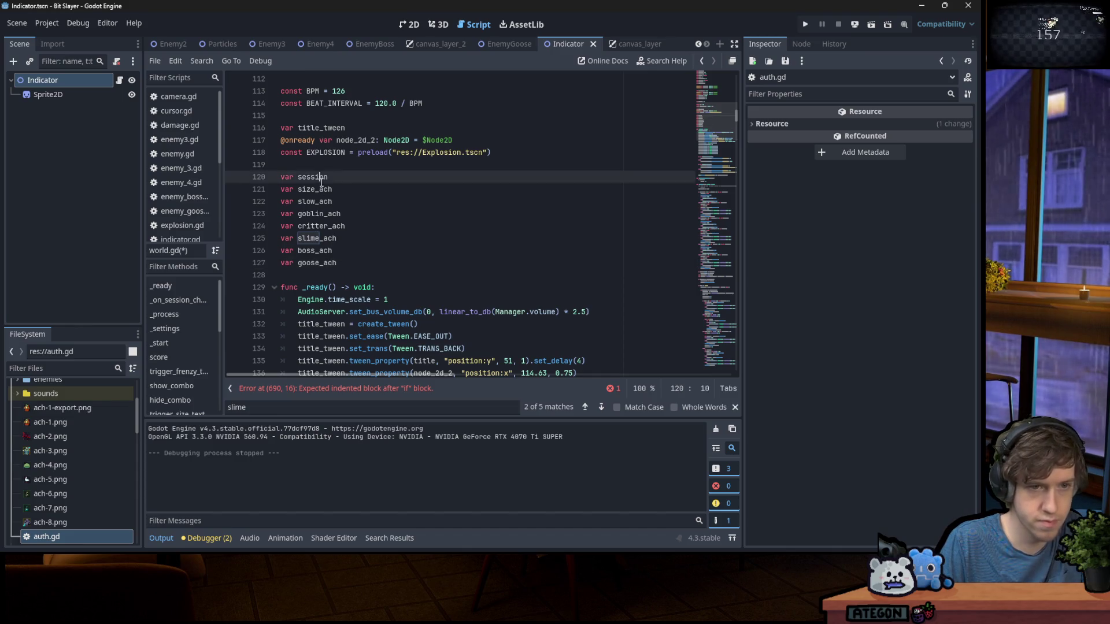
Change slow()'s condition to 'if session and not slow_ach:'
{"action": "double_click", "coordinate": [315, 189]}
{"action": "left_click", "coordinate": [730, 205]}
{"action": "left_click_drag", "start_coordinate": [730, 204], "coordinate": [733, 308]}
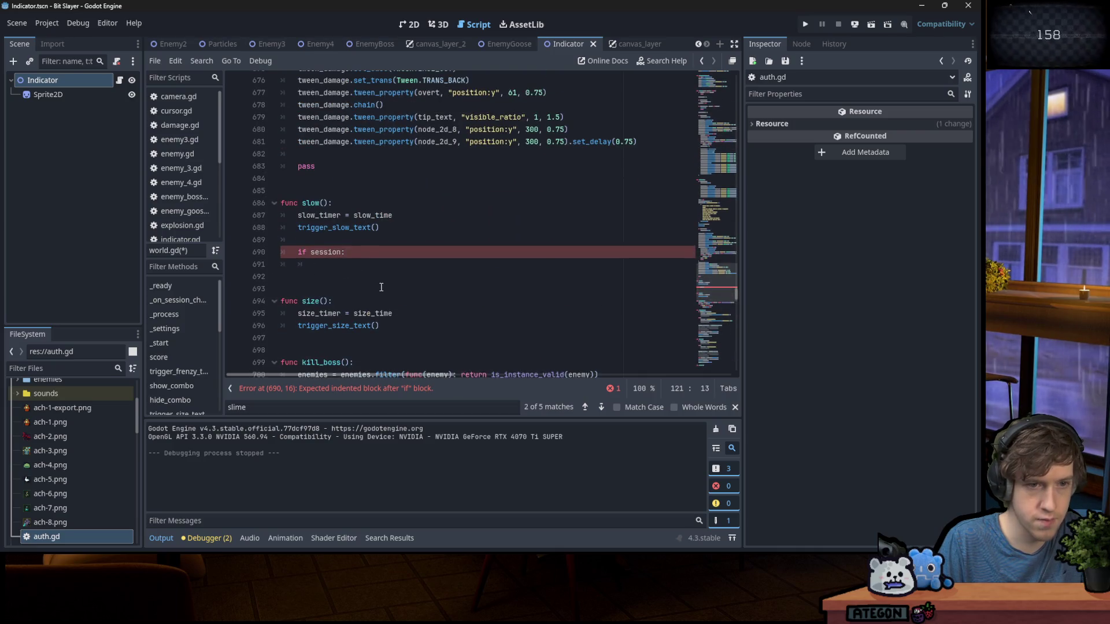
{"action": "left_click", "coordinate": [347, 264]}
{"action": "left_click", "coordinate": [371, 253]}
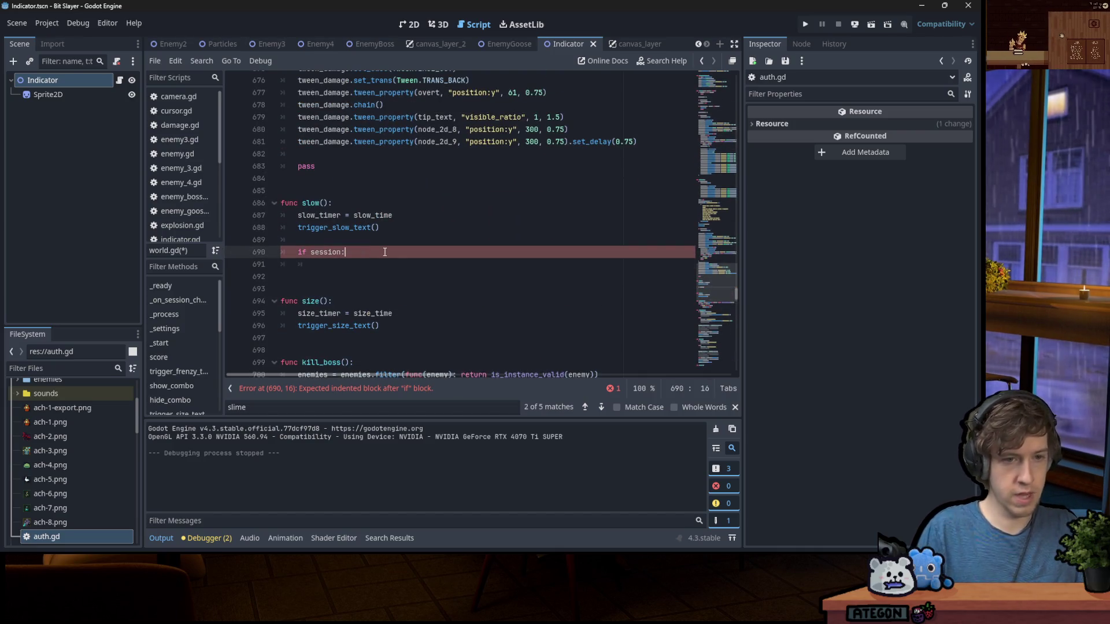
{"action": "key", "text": "Left"}
{"action": "type", "text": "and not "}
{"action": "type", "text": "slow_ach"}
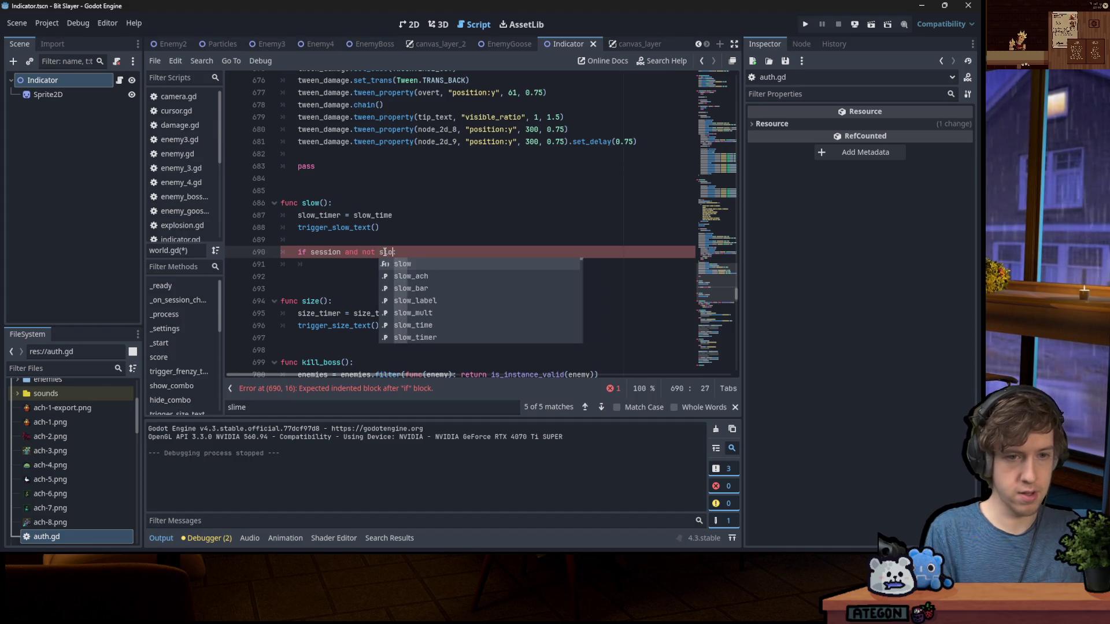
Add 'slow_ach = true' inside slow()'s if block
{"action": "key", "text": "Down"}
{"action": "type", "text": "slow"}
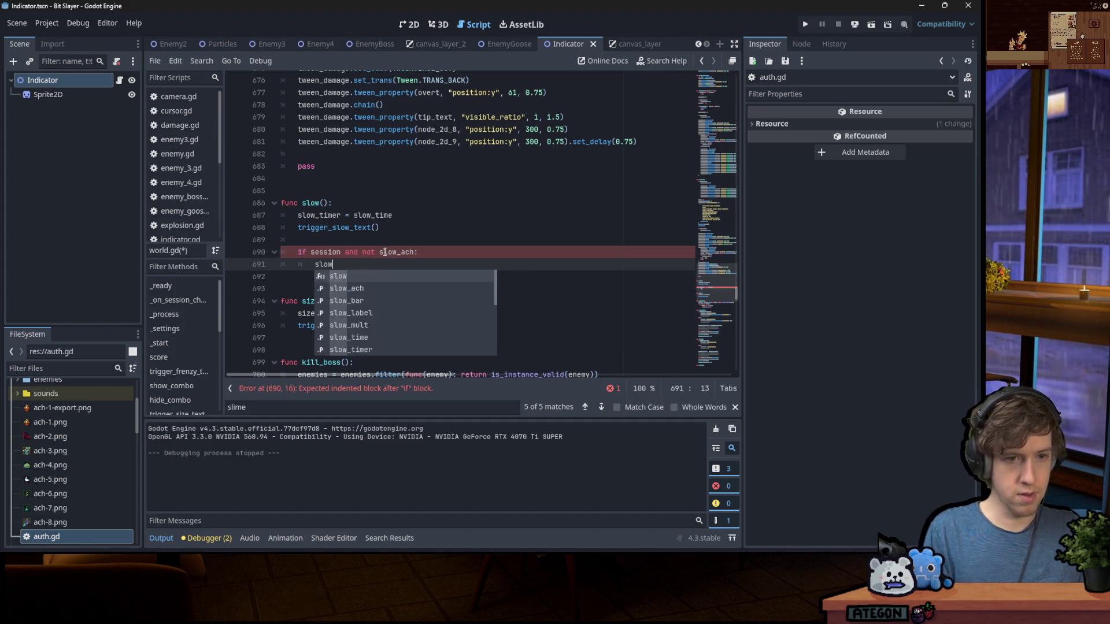
{"action": "key", "text": "Down"}
{"action": "key", "text": "Return"}
{"action": "type", "text": "= true"}
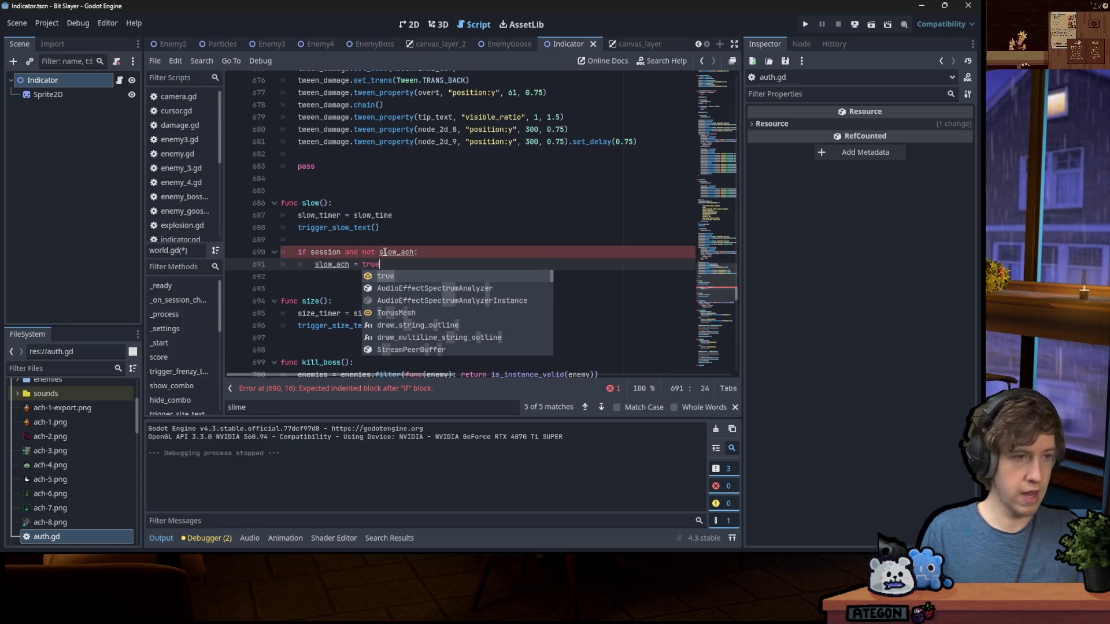
{"action": "key", "text": "Escape"}
Insert a pasted Ngio.request("Medal.unlock", ...) call above the flag and select placeholder id 87511
{"action": "key", "text": "Up"}
{"action": "key", "text": "End"}
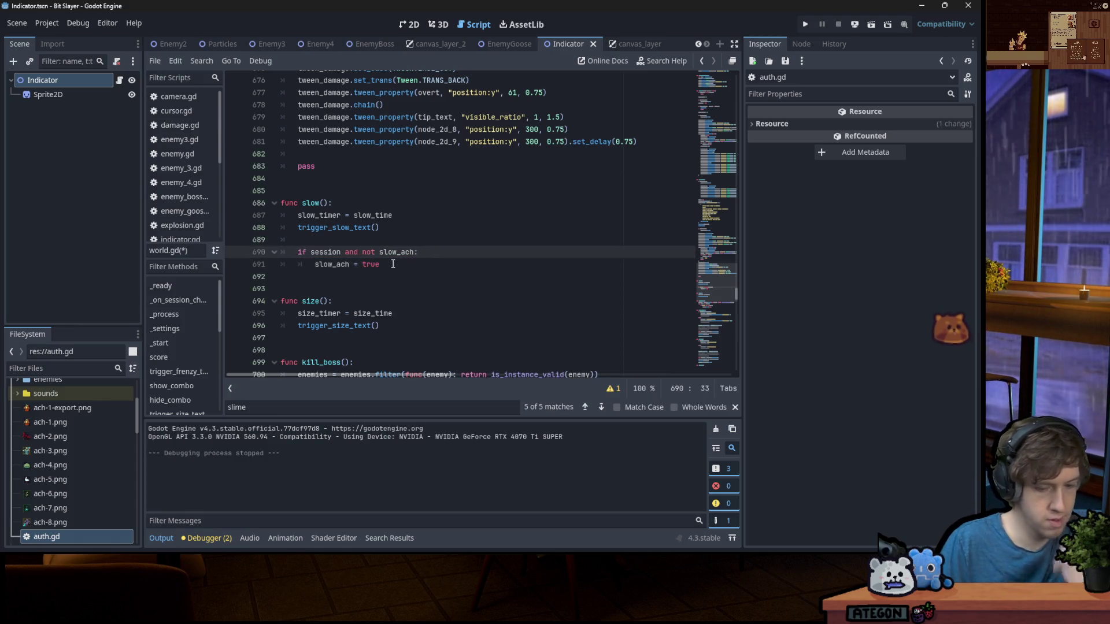
{"action": "key", "text": "Return"}
{"action": "type", "text": "Ngio.request("}
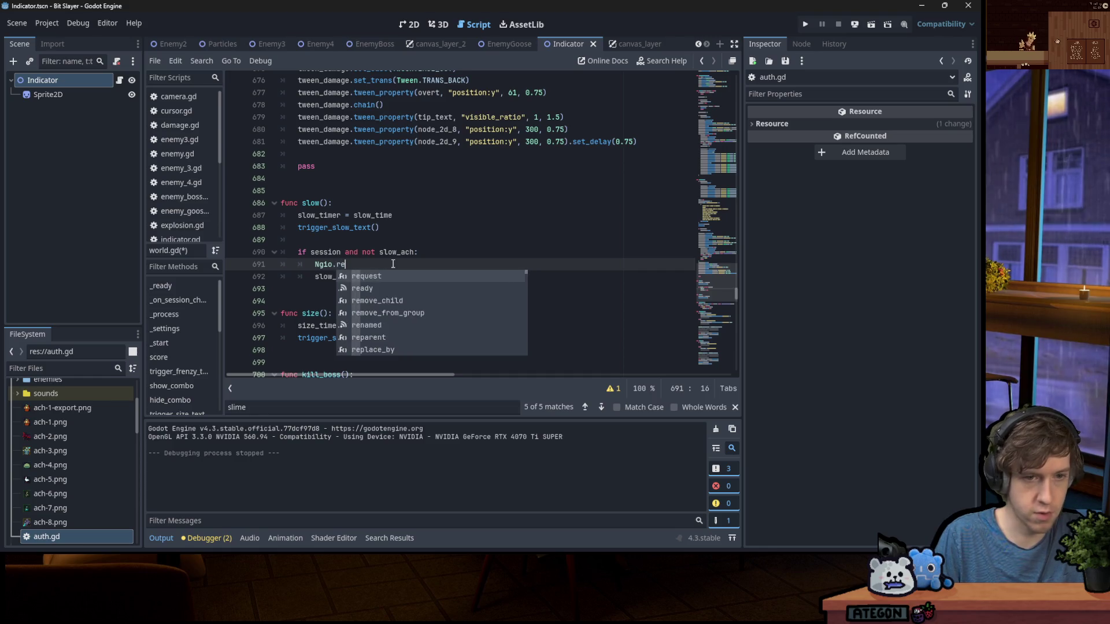
{"action": "mouse_move", "coordinate": [449, 547]}
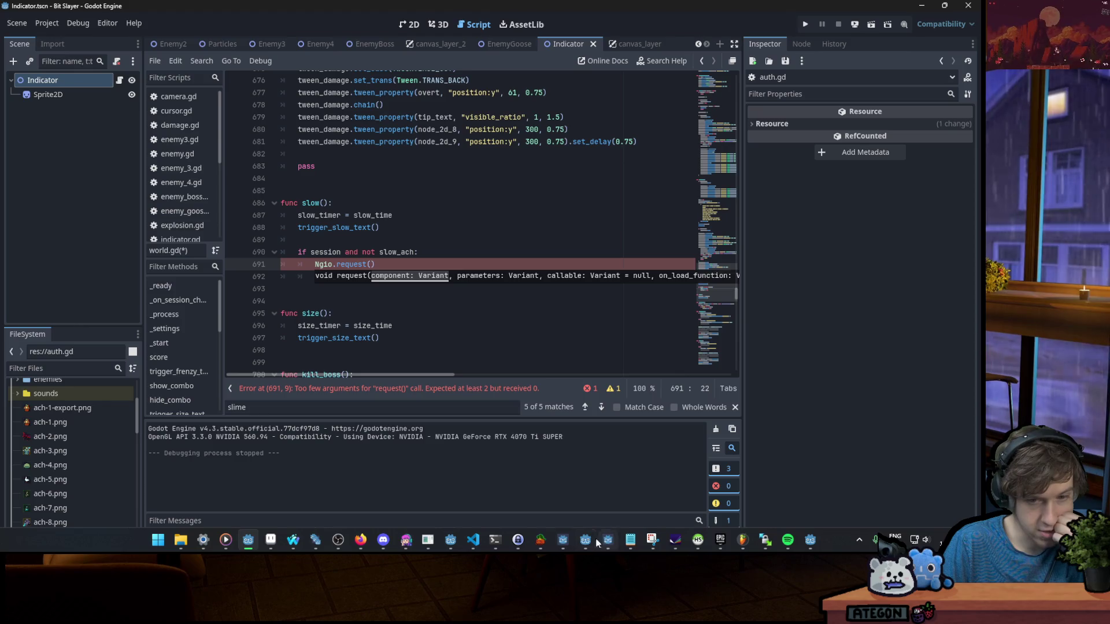
{"action": "mouse_move", "coordinate": [585, 540]}
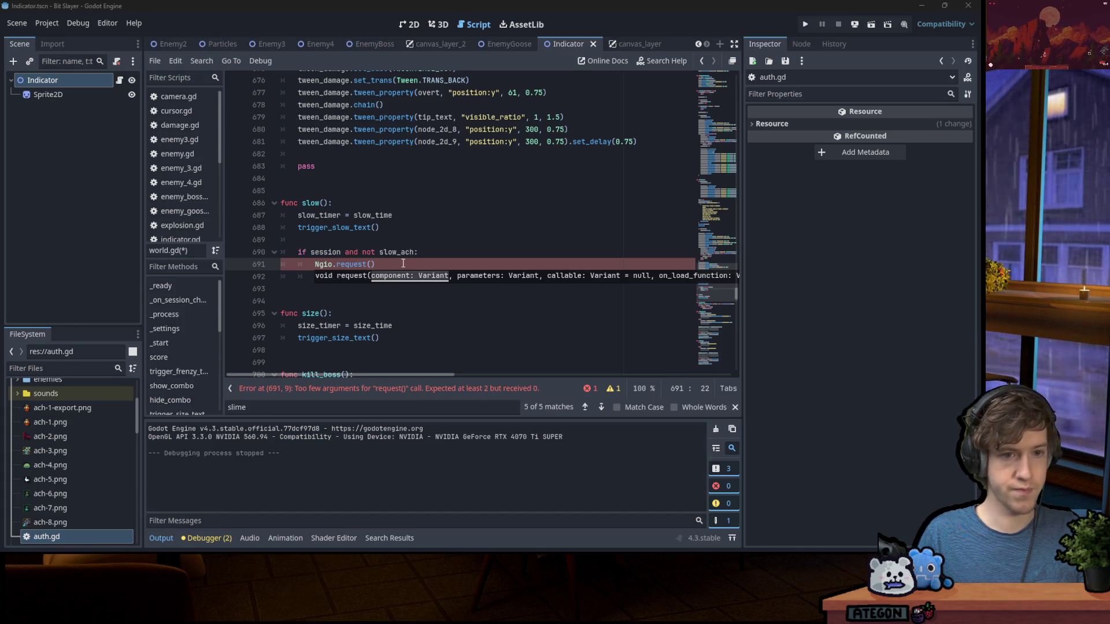
{"action": "key", "text": "End"}
{"action": "key", "text": "shift+Home"}
{"action": "type", "text": "Ngio.request(\"Medal.unlock\", {\"id\": 87511})"}
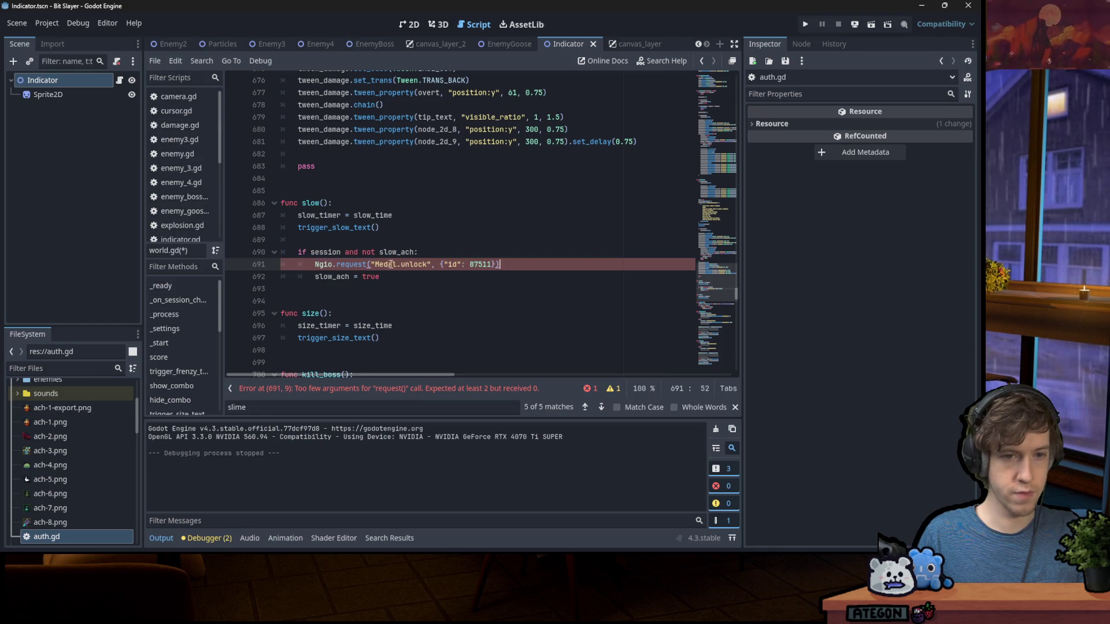
{"action": "double_click", "coordinate": [481, 265]}
{"action": "key", "text": "alt+Tab"}
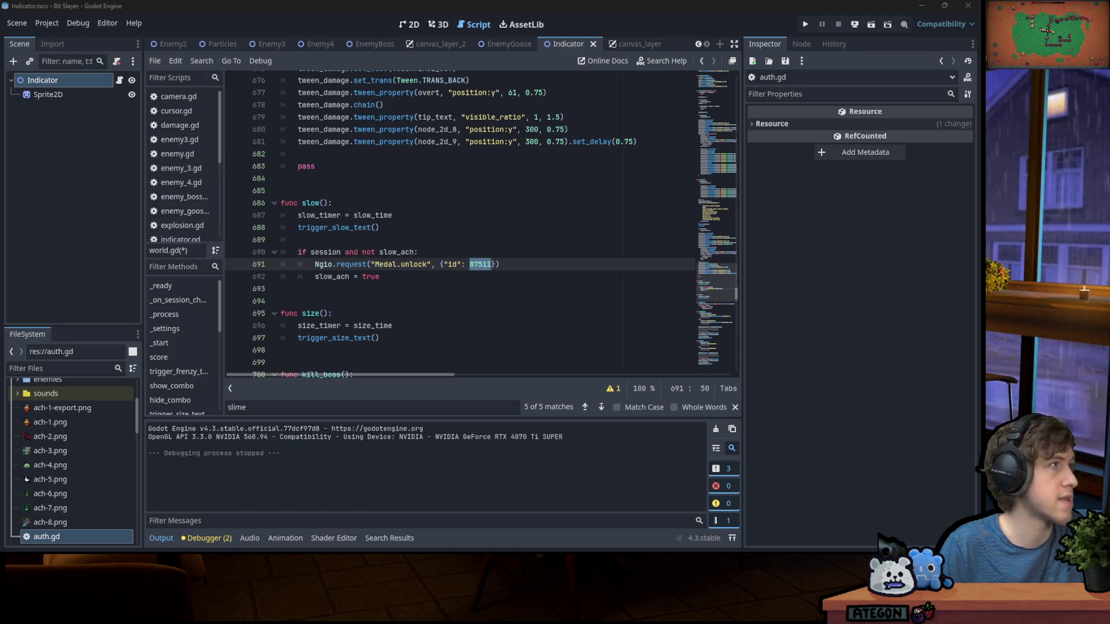
Set slow()'s medal id to 87644 and paste the unlock block after trigger_size_text() in size()
{"action": "type", "text": "87644"}
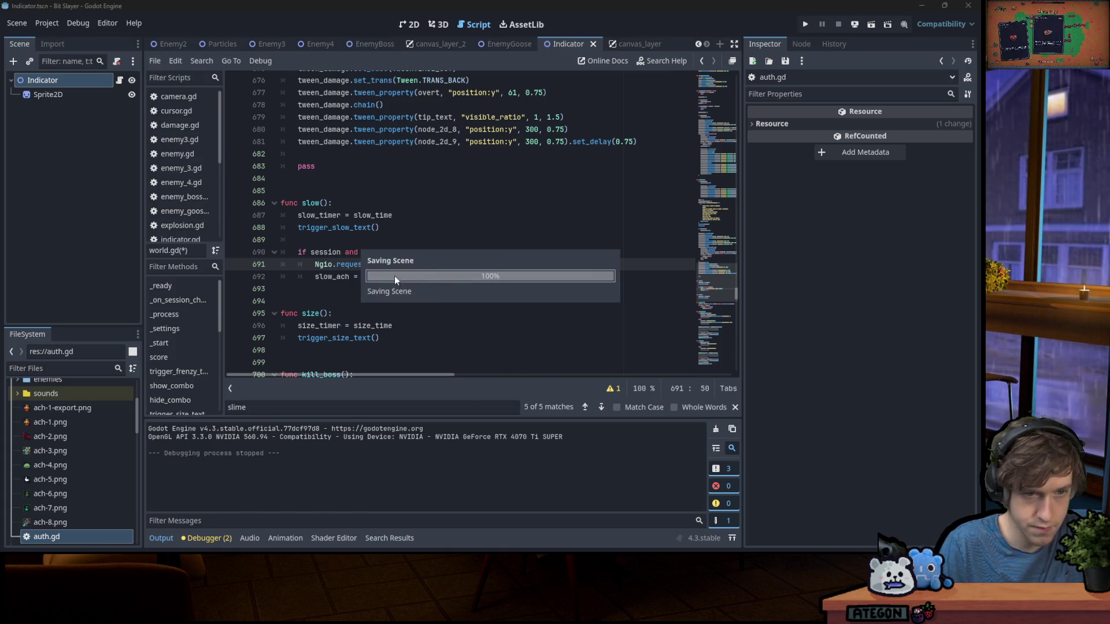
{"action": "left_click_drag", "start_coordinate": [382, 276], "coordinate": [325, 247]}
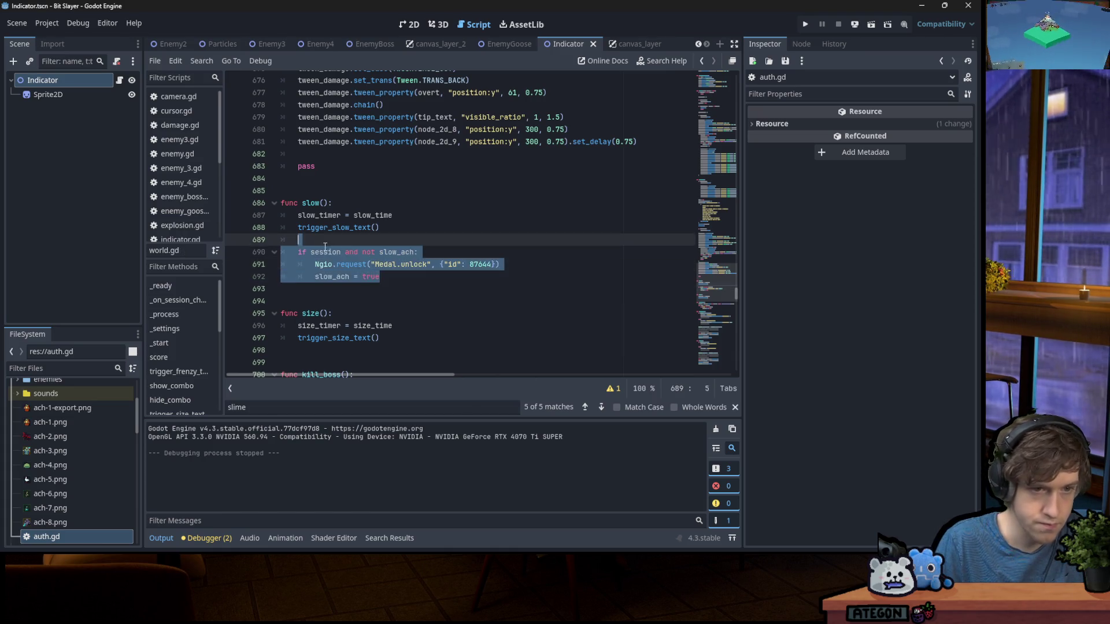
{"action": "left_click", "coordinate": [402, 338]}
{"action": "key", "text": "Return"}
{"action": "type", "text": "if session and not slow_ach: \t\tNgio.request(\"Medal.unlock\", {\"id\": 87644}) \t\tslow_ach = true"}
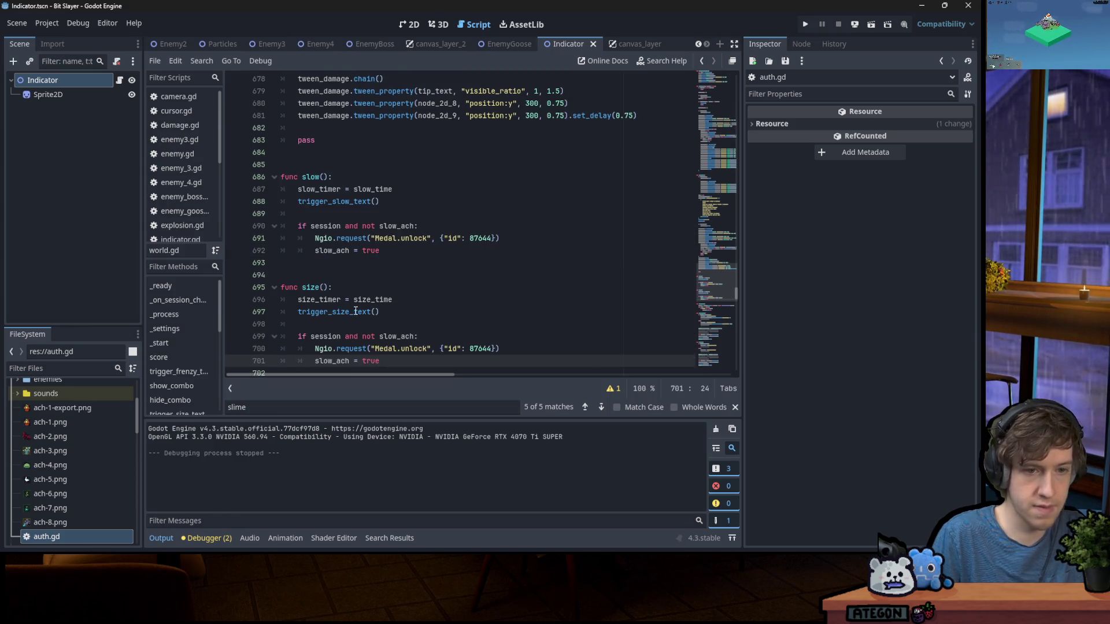
Make the copied condition check size_ach, change the medal id to 87645, and save
{"action": "double_click", "coordinate": [397, 336]}
{"action": "type", "text": "siz"}
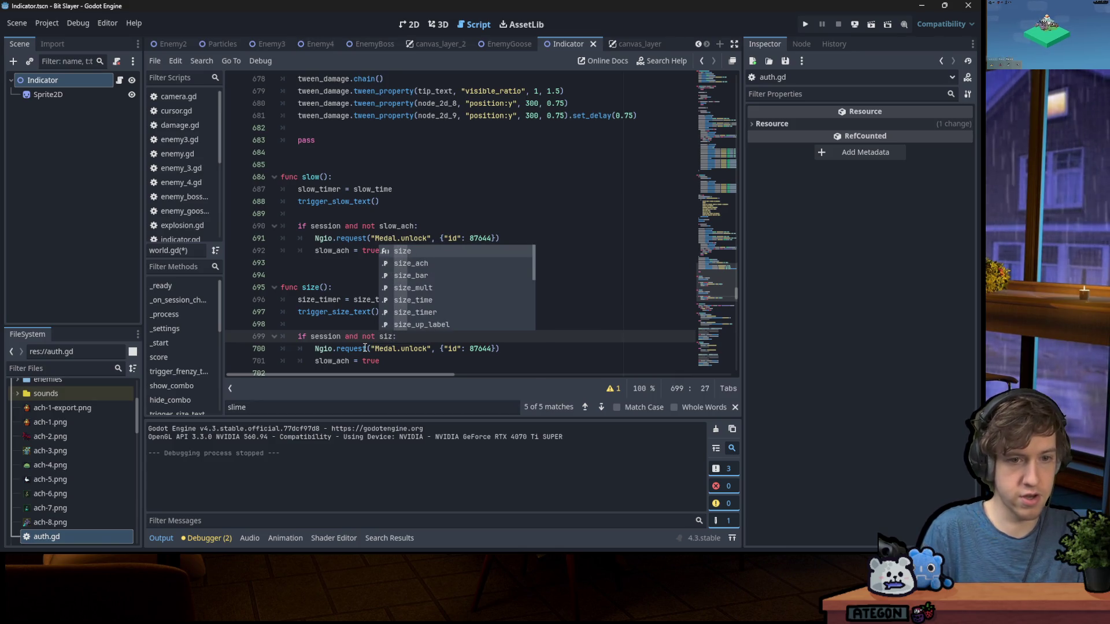
{"action": "key", "text": "Down"}
{"action": "key", "text": "Return"}
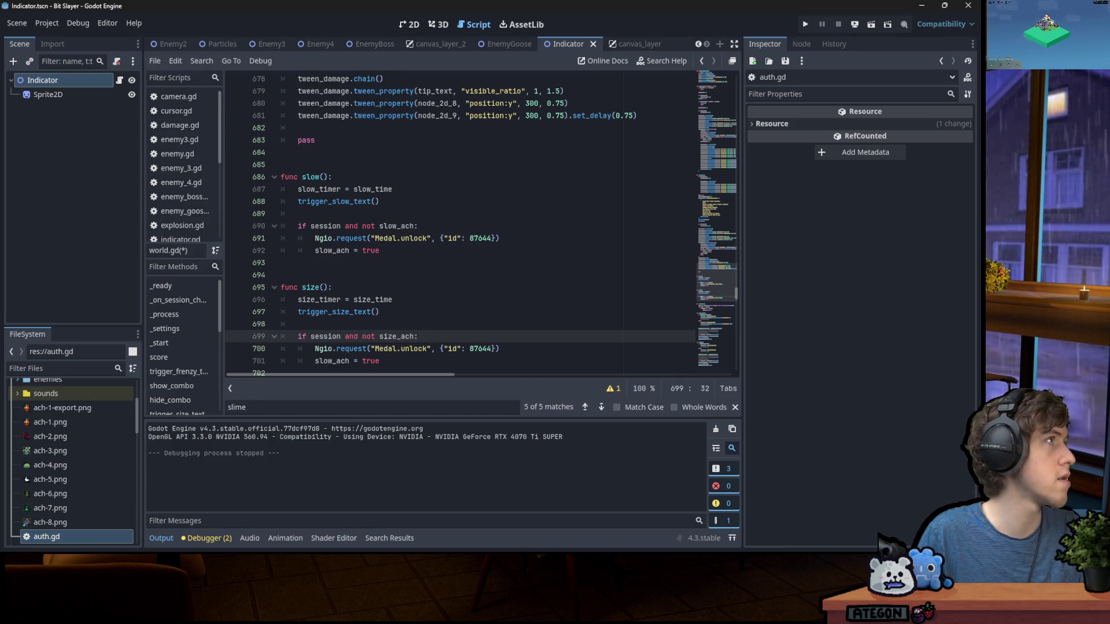
{"action": "double_click", "coordinate": [481, 348]}
{"action": "type", "text": "87645"}
{"action": "key", "text": "ctrl+s"}
Replace slow_ach with size_ach in the copied assignment line
{"action": "scroll", "coordinate": [495, 272], "scroll_direction": "down", "scroll_amount": 3}
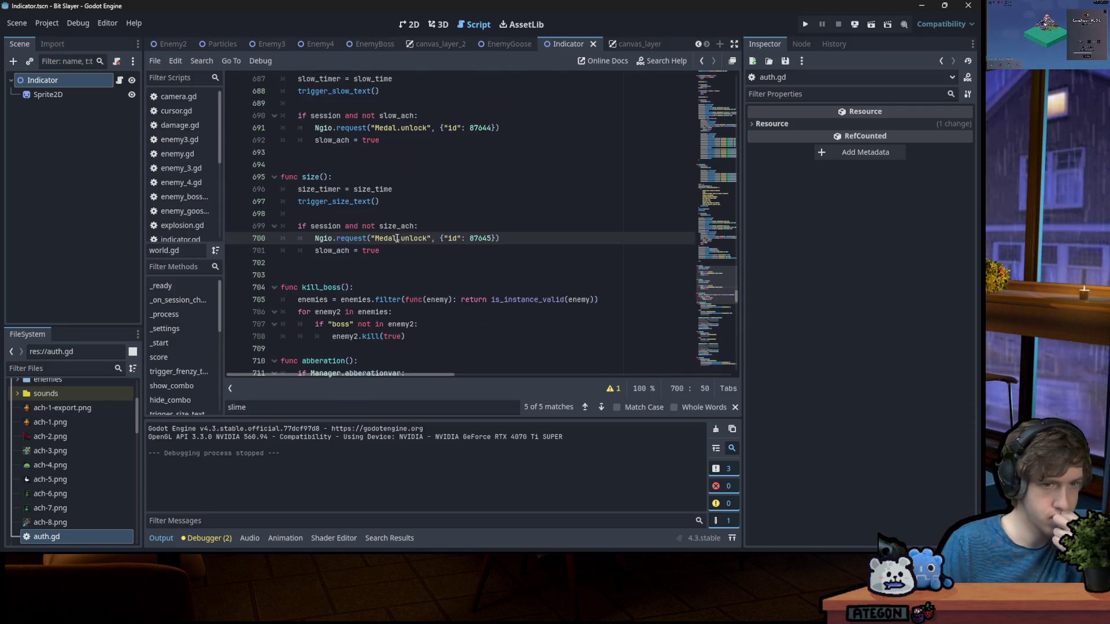
{"action": "double_click", "coordinate": [398, 226]}
{"action": "key", "text": "ctrl+c"}
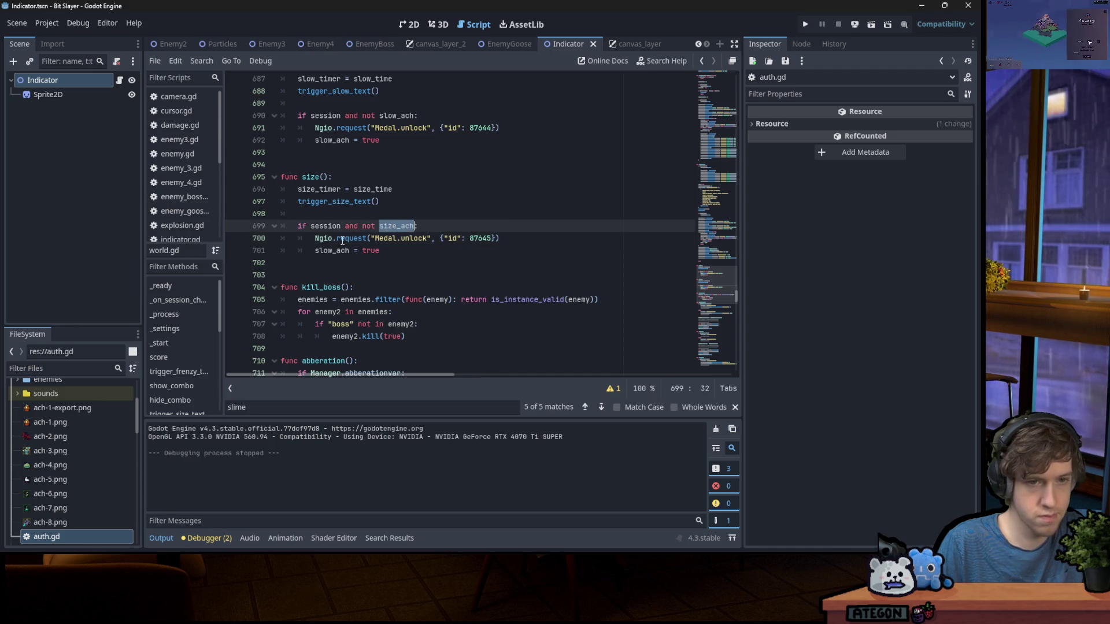
{"action": "double_click", "coordinate": [346, 252]}
{"action": "key", "text": "ctrl+v"}
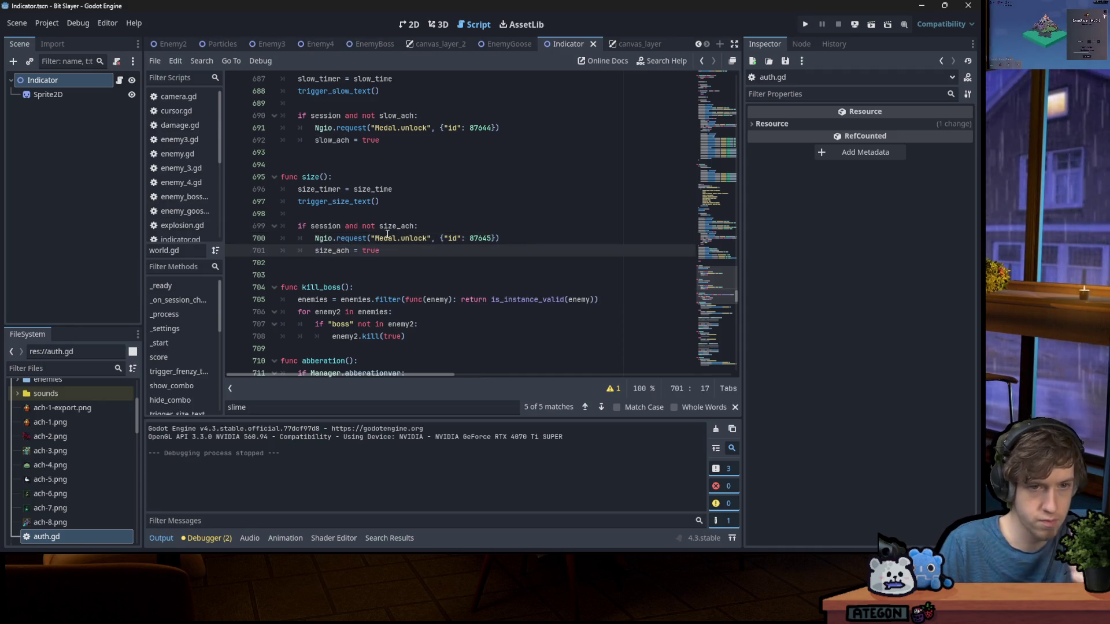
{"action": "double_click", "coordinate": [395, 226]}
{"action": "left_click", "coordinate": [411, 254]}
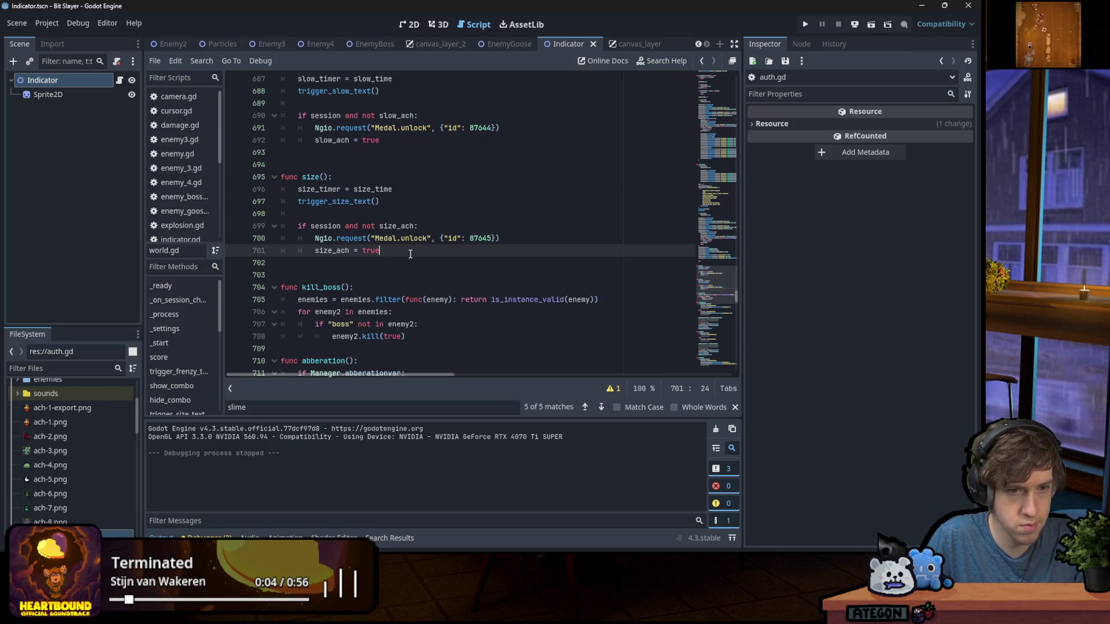
Paste a copy of the size_ach unlock block at the end of kill_boss()
{"action": "left_click", "coordinate": [432, 337]}
{"action": "mouse_move", "coordinate": [393, 253]}
{"action": "left_mouse_down"}
{"action": "mouse_move", "coordinate": [289, 217]}
{"action": "mouse_move", "coordinate": [283, 226]}
{"action": "left_mouse_up"}
{"action": "key", "text": "ctrl+c"}
{"action": "left_click", "coordinate": [421, 325]}
{"action": "left_click", "coordinate": [423, 338]}
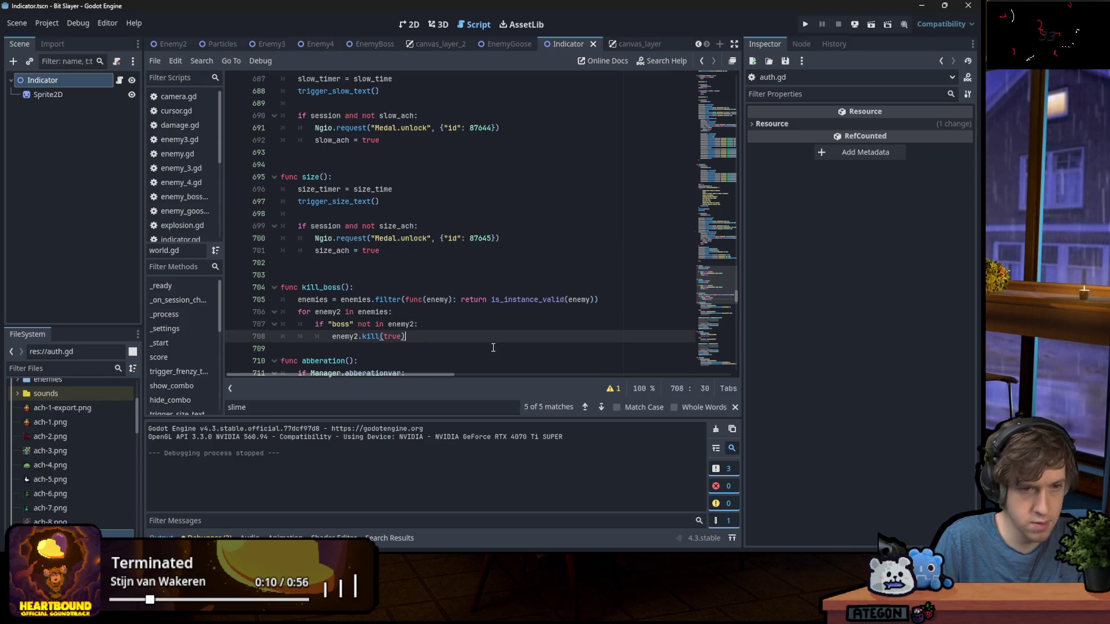
{"action": "key", "text": "Return"}
{"action": "key", "text": "ctrl+v"}
{"action": "scroll", "coordinate": [491, 347], "scroll_direction": "down", "scroll_amount": 2}
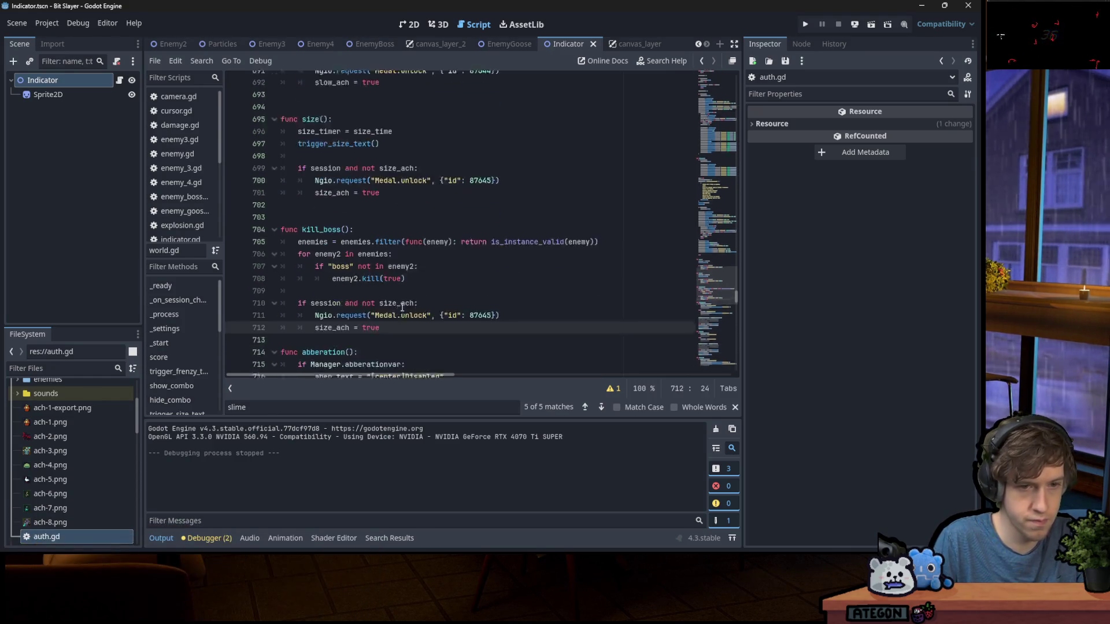
Switch the pasted block to boss_ach with medal id 87641 and save the script
{"action": "double_click", "coordinate": [396, 263]}
{"action": "type", "text": "boss_ach"}
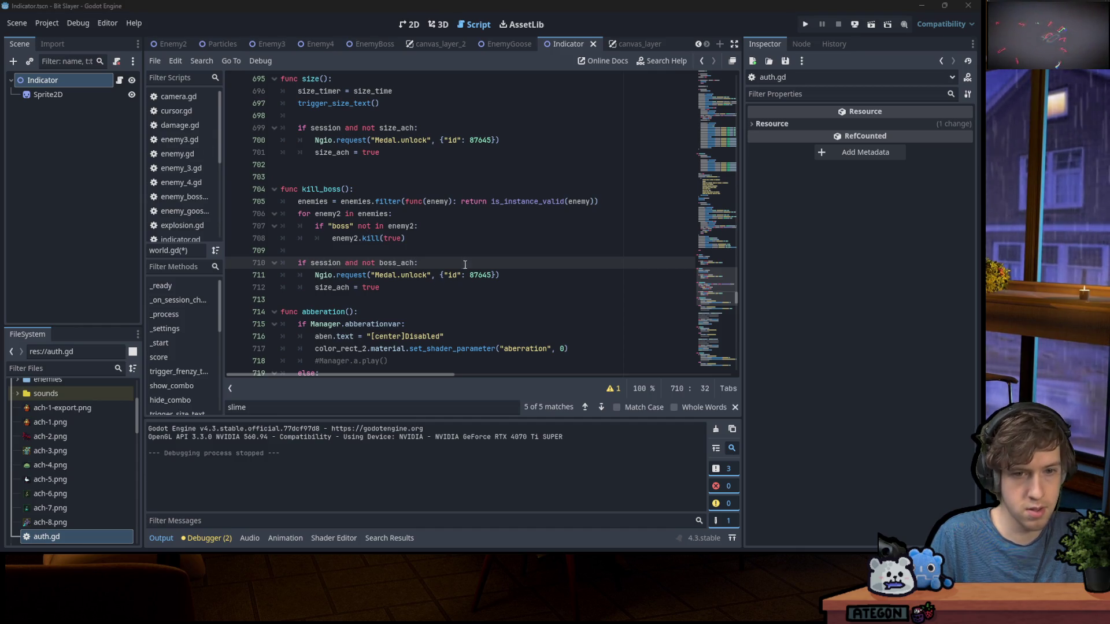
{"action": "double_click", "coordinate": [484, 275]}
{"action": "type", "text": "87641"}
{"action": "double_click", "coordinate": [396, 264]}
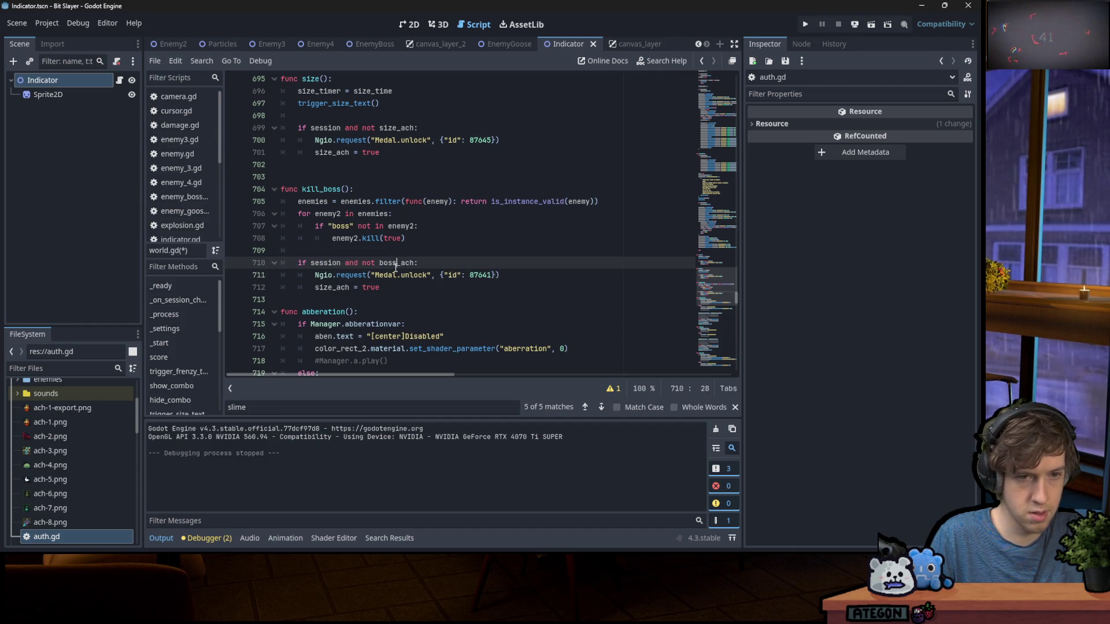
{"action": "double_click", "coordinate": [336, 287]}
{"action": "type", "text": "boss_ach"}
{"action": "key", "text": "ctrl+s"}
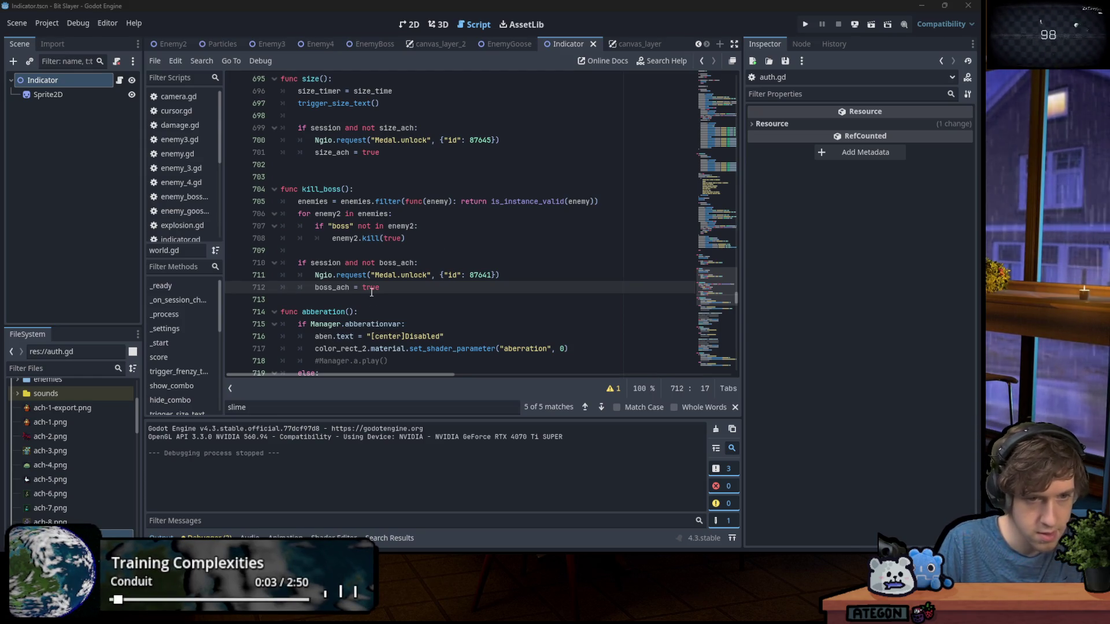
Select the finished boss_ach unlock block and scroll back up the script
{"action": "double_click", "coordinate": [336, 288]}
{"action": "left_click_drag", "start_coordinate": [380, 287], "coordinate": [298, 264]}
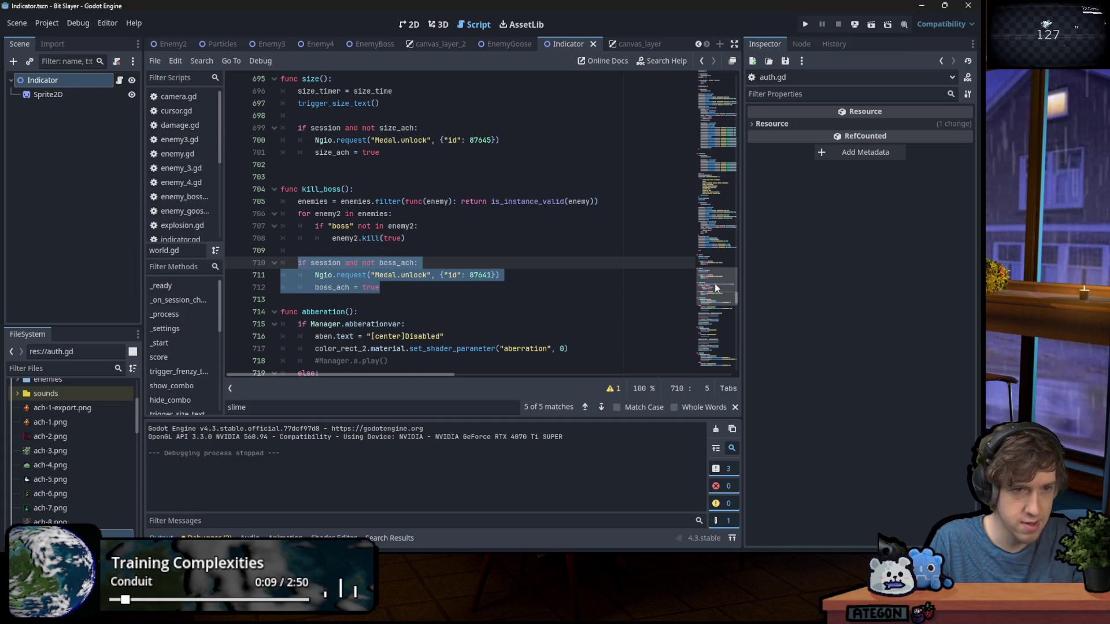
{"action": "mouse_move", "coordinate": [715, 283]}
{"action": "left_mouse_down"}
{"action": "mouse_move", "coordinate": [734, 124]}
{"action": "mouse_move", "coordinate": [727, 80]}
{"action": "left_mouse_up"}
{"action": "scroll", "coordinate": [373, 191], "scroll_direction": "down", "scroll_amount": 15}
Declare 'var four_boss_ach' and 'var bosses_killed = 0' right after goose_ach
{"action": "scroll", "coordinate": [373, 191], "scroll_direction": "up", "scroll_amount": 1}
{"action": "scroll", "coordinate": [373, 191], "scroll_direction": "up", "scroll_amount": 3}
{"action": "scroll", "coordinate": [364, 278], "scroll_direction": "down", "scroll_amount": 5}
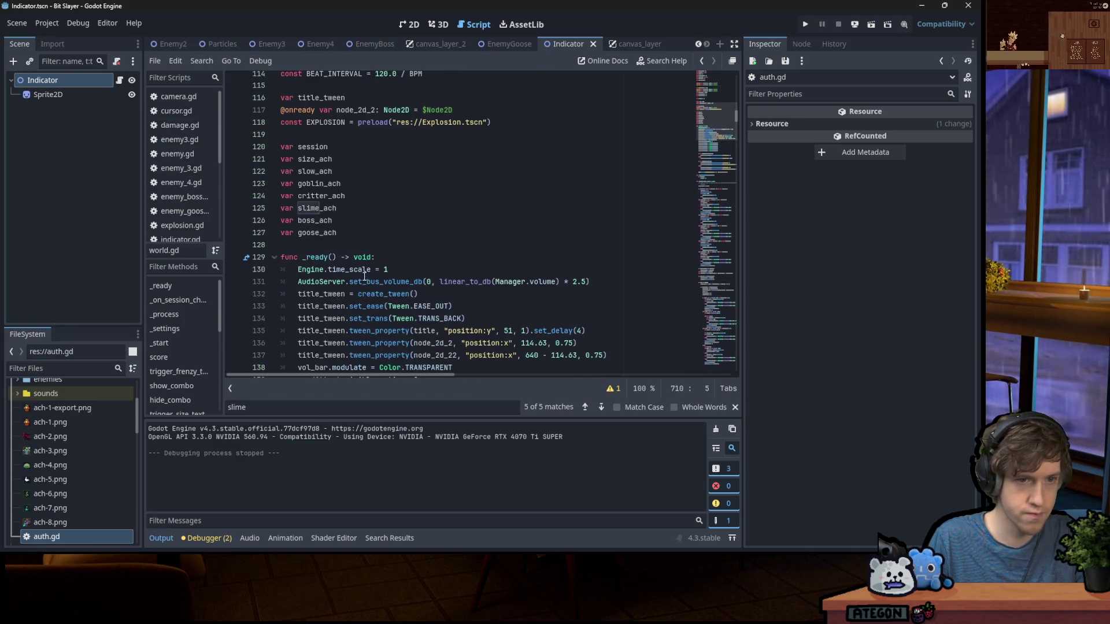
{"action": "left_click", "coordinate": [354, 235]}
{"action": "type", "text": "ar "}
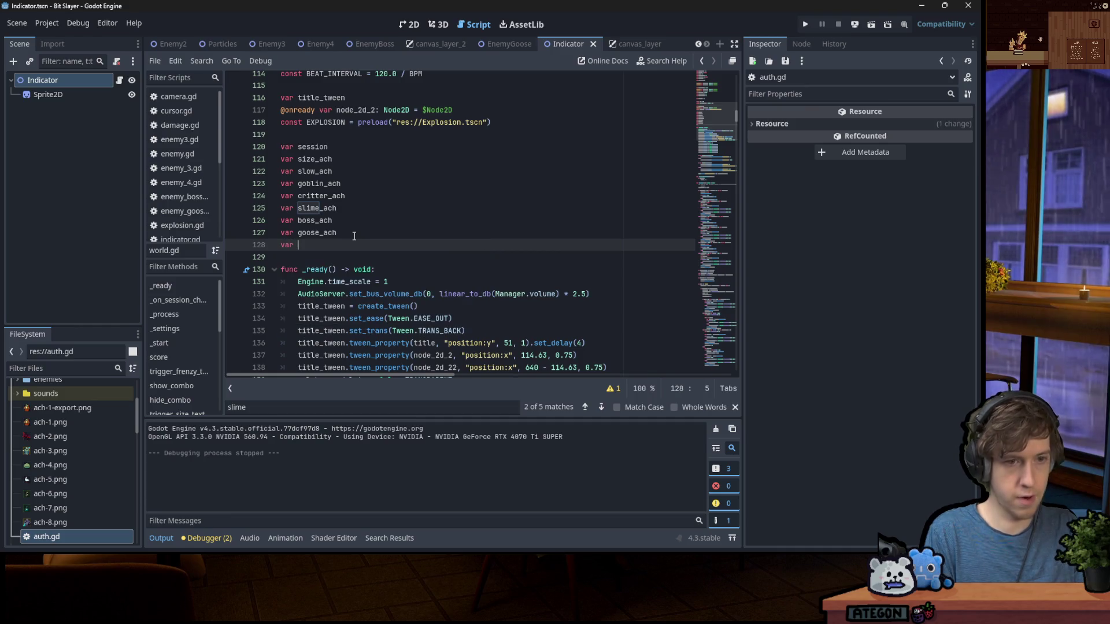
{"action": "type", "text": "four_"}
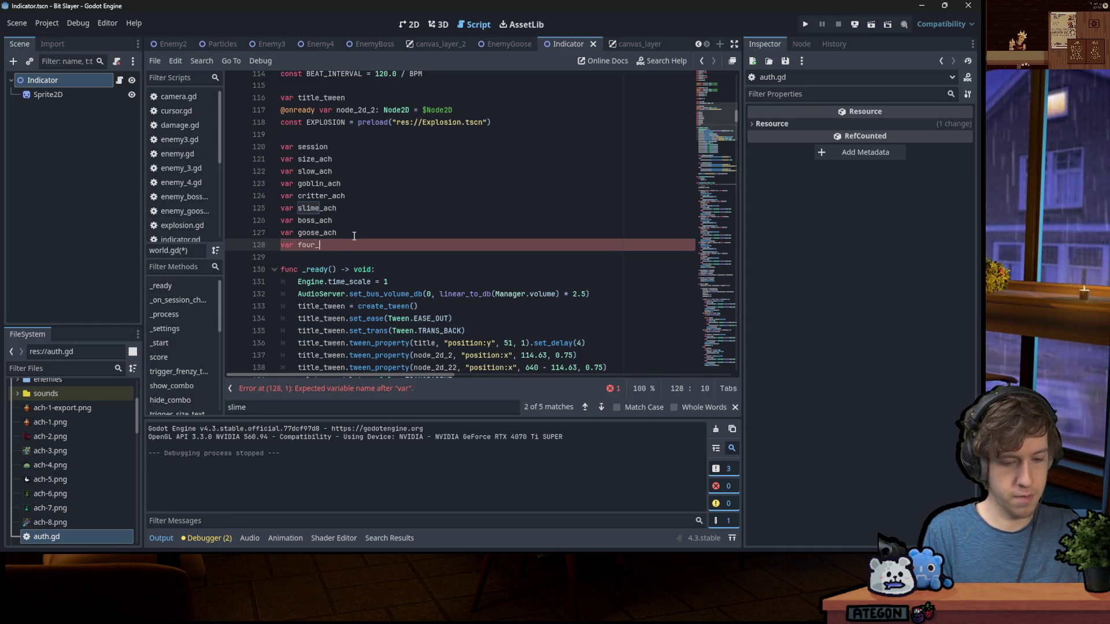
{"action": "type", "text": "boss_ach"}
{"action": "key", "text": "Return"}
{"action": "type", "text": "var bos"}
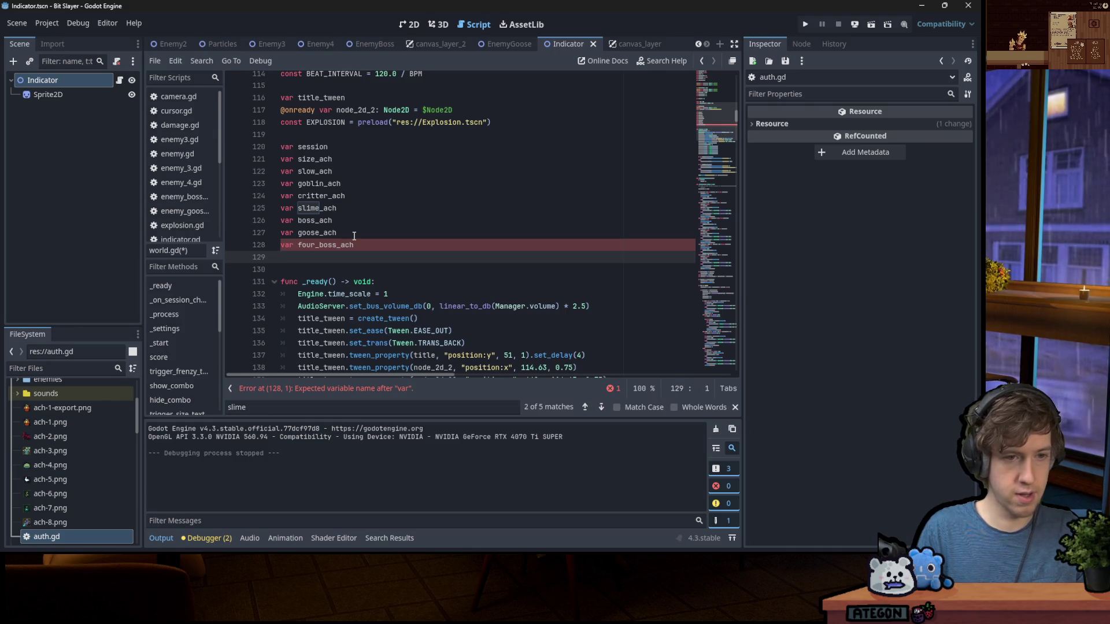
{"action": "type", "text": "ses_k"}
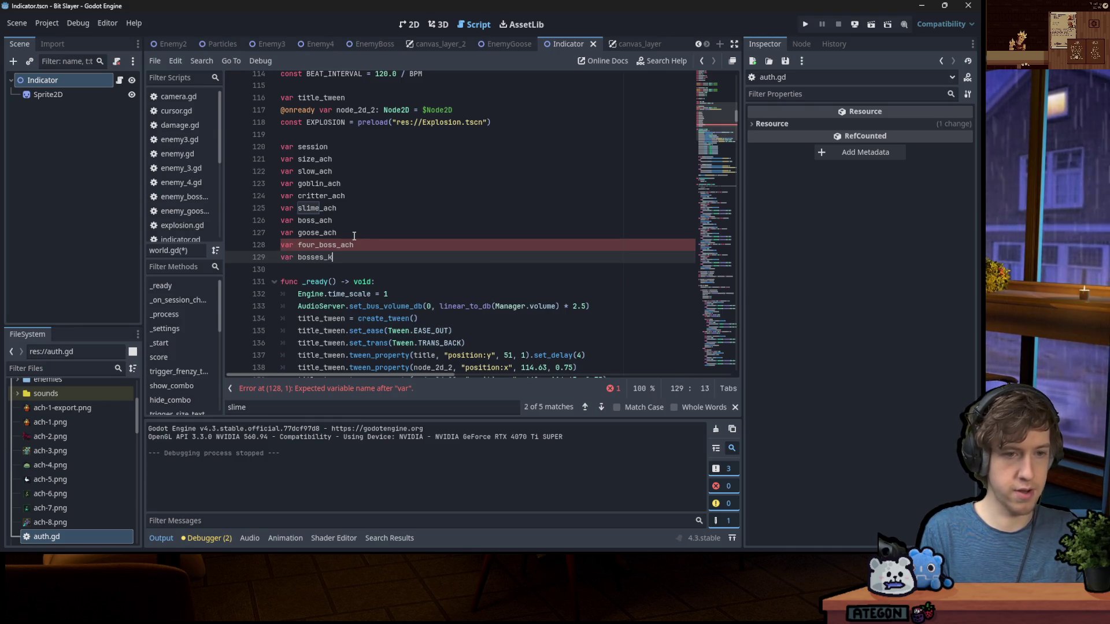
{"action": "type", "text": "illed = 0"}
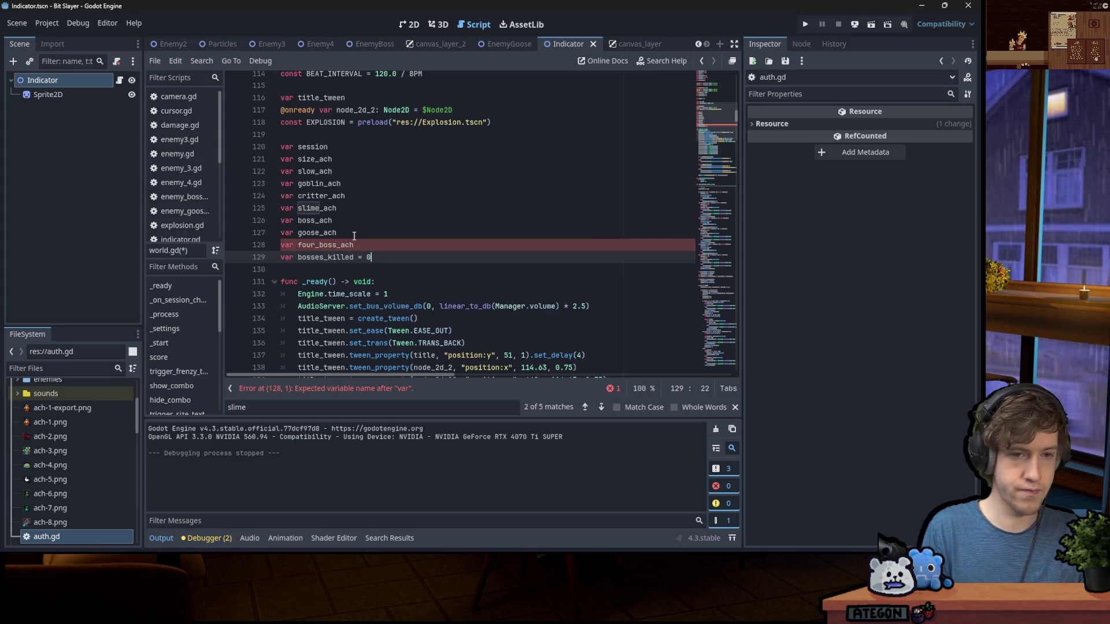
{"action": "double_click", "coordinate": [331, 259]}
{"action": "scroll", "coordinate": [412, 211], "scroll_direction": "down", "scroll_amount": 14}
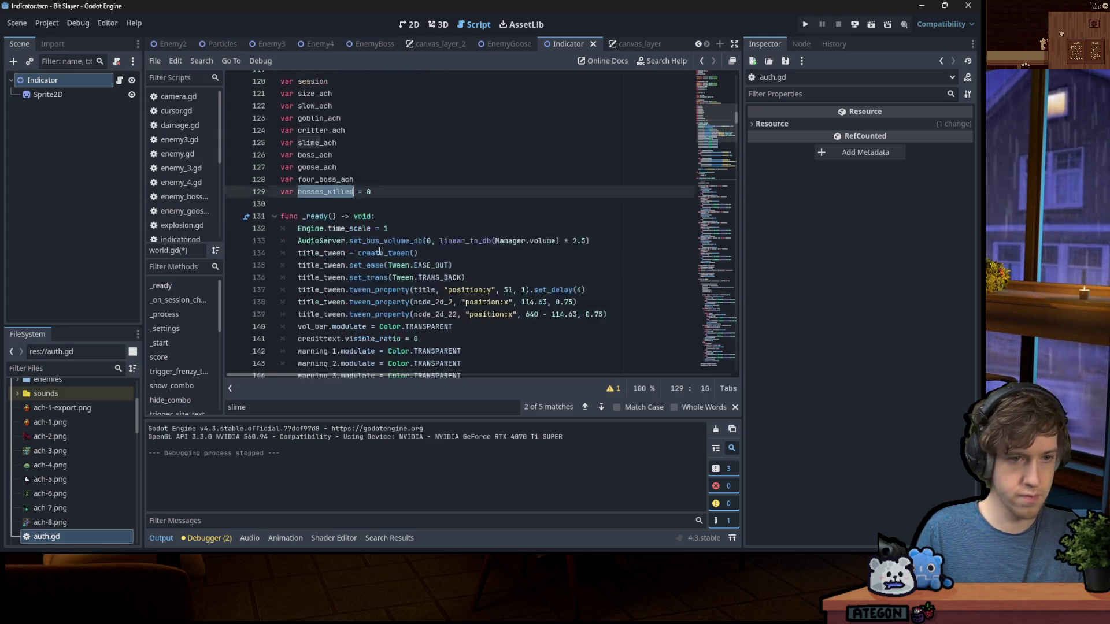
{"action": "scroll", "coordinate": [412, 211], "scroll_direction": "down", "scroll_amount": 16}
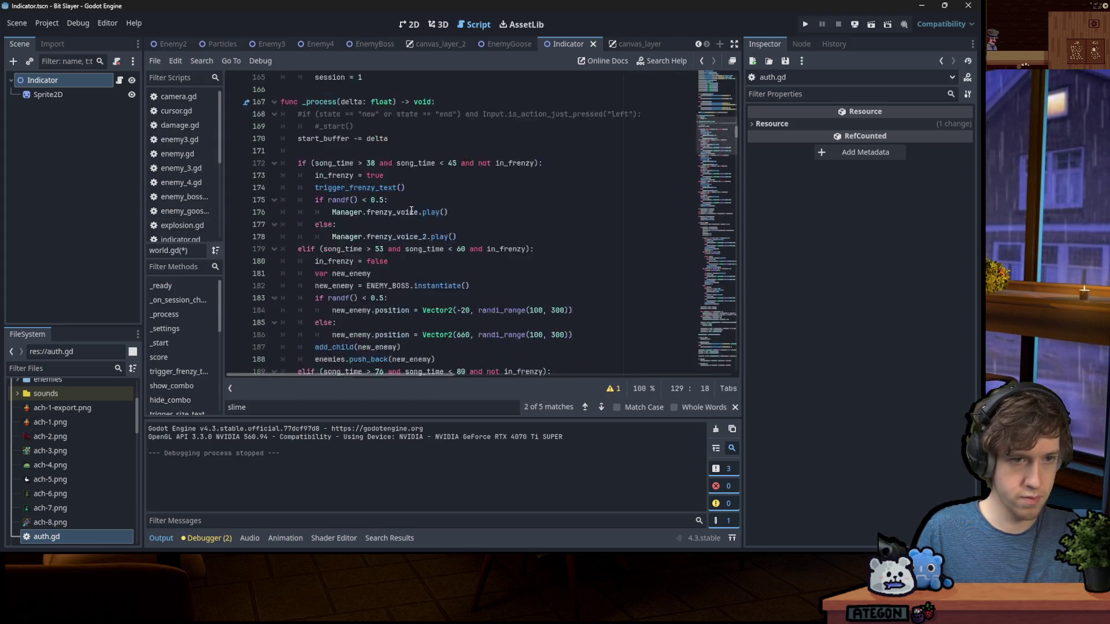
Search for 'start' and add 'bosses_killed = 0' at the top of _start()'s reset block
{"action": "left_click", "coordinate": [569, 225]}
{"action": "key", "text": "ctrl+f"}
{"action": "type", "text": "start"}
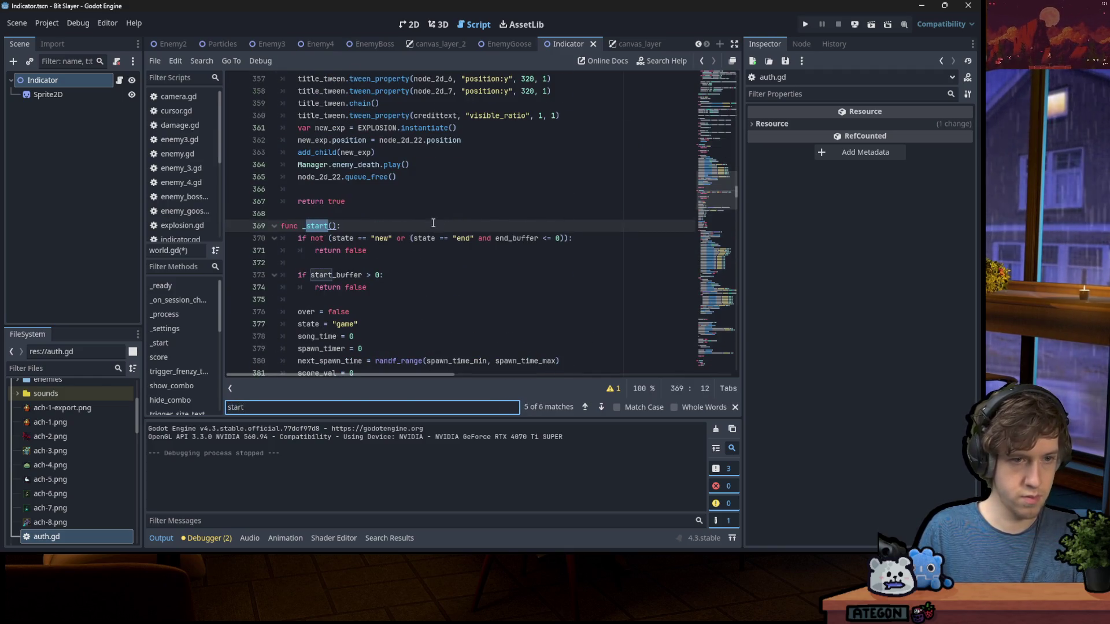
{"action": "scroll", "coordinate": [412, 270], "scroll_direction": "down", "scroll_amount": 3}
{"action": "left_click", "coordinate": [357, 193]}
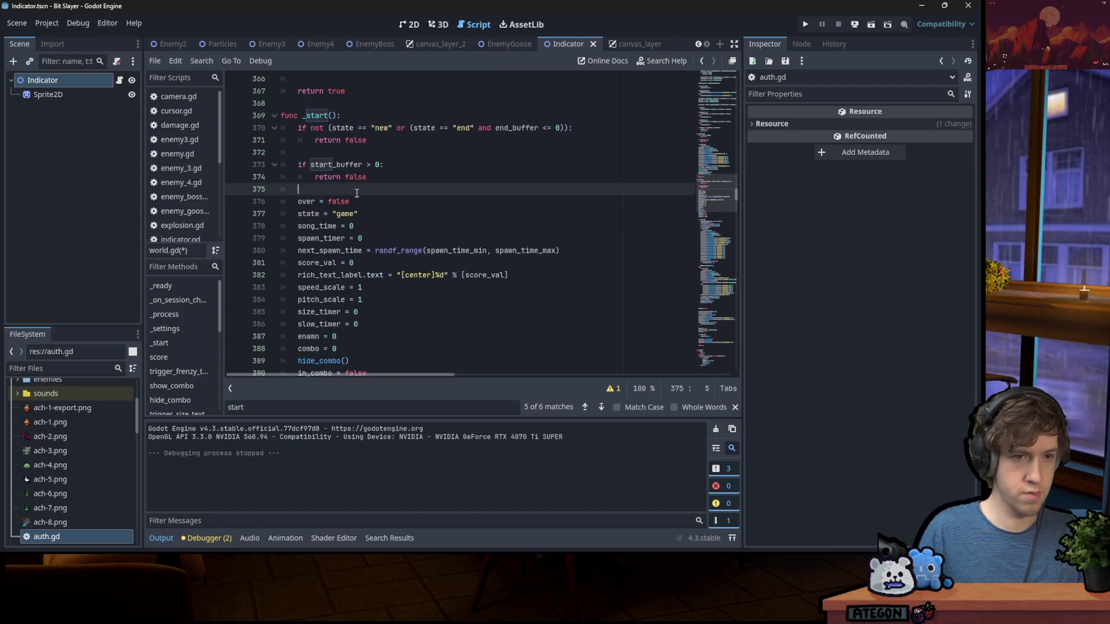
{"action": "key", "text": "Return"}
{"action": "type", "text": "bosses_killed = 0"}
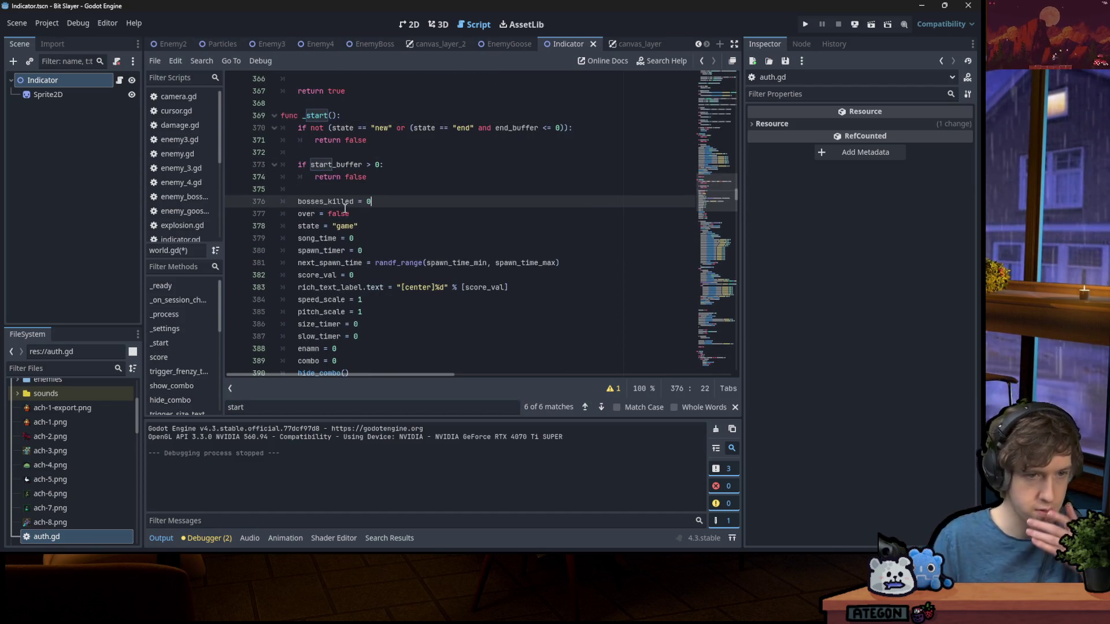
{"action": "scroll", "coordinate": [639, 207], "scroll_direction": "down", "scroll_amount": 4}
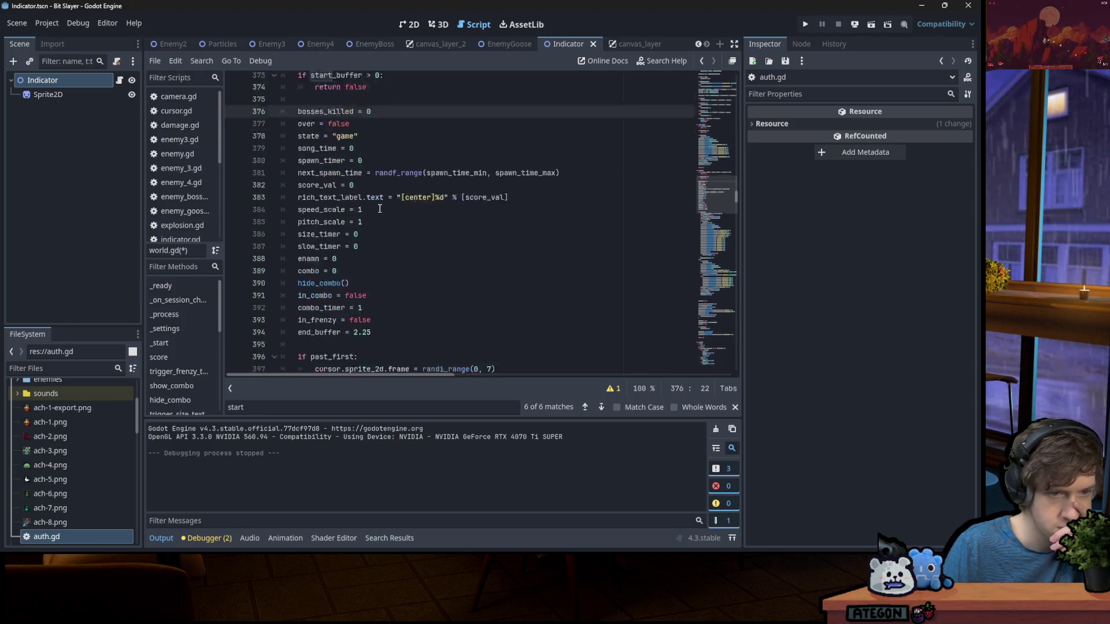
Duplicate the boss_ach medal block directly below itself in kill_boss()
{"action": "mouse_move", "coordinate": [712, 170]}
{"action": "left_mouse_down"}
{"action": "mouse_move", "coordinate": [724, 366]}
{"action": "mouse_move", "coordinate": [727, 290]}
{"action": "left_mouse_up"}
{"action": "mouse_move", "coordinate": [380, 262]}
{"action": "left_mouse_down"}
{"action": "mouse_move", "coordinate": [347, 264]}
{"action": "mouse_move", "coordinate": [298, 237]}
{"action": "left_mouse_up"}
{"action": "key", "text": "ctrl+c"}
{"action": "left_click", "coordinate": [405, 262]}
{"action": "key", "text": "Return"}
{"action": "key", "text": "Return"}
{"action": "key", "text": "ctrl+v"}
Rename boss_ach to four_boss_ach in the duplicate and change its medal id to 87646
{"action": "double_click", "coordinate": [405, 287]}
{"action": "type", "text": "bos"}
{"action": "key", "text": "Down"}
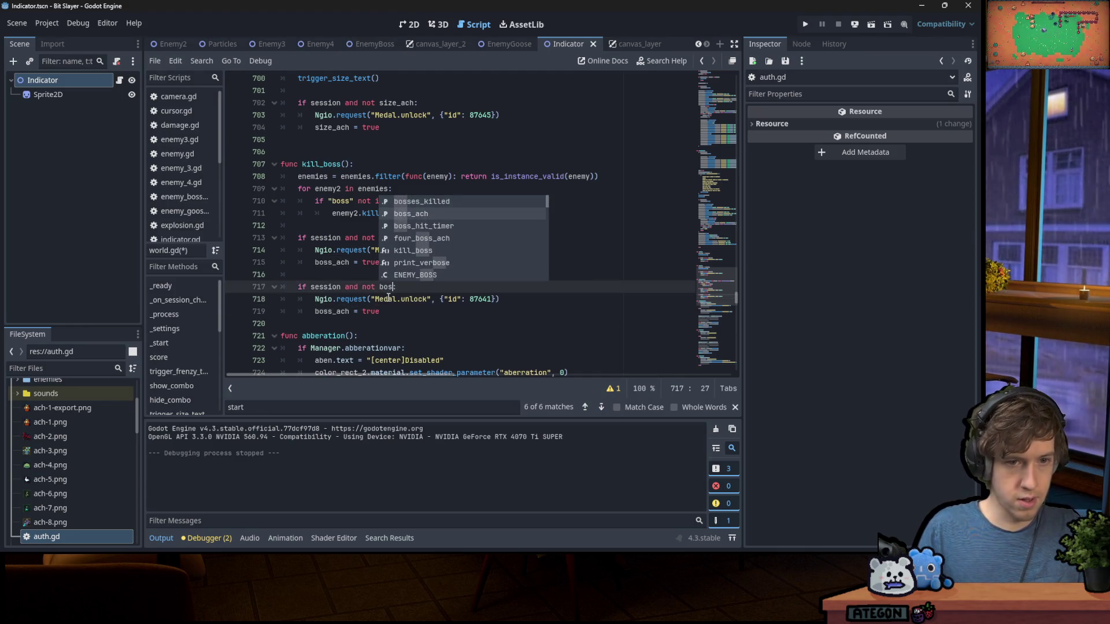
{"action": "key", "text": "Down"}
{"action": "key", "text": "Down"}
{"action": "key", "text": "Return"}
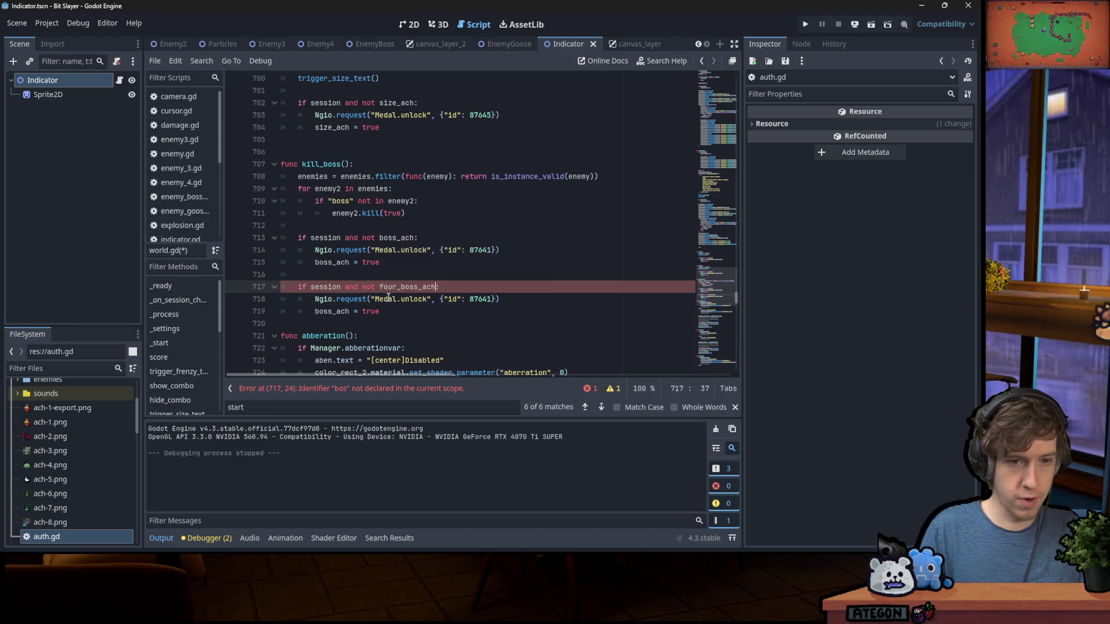
{"action": "double_click", "coordinate": [405, 287]}
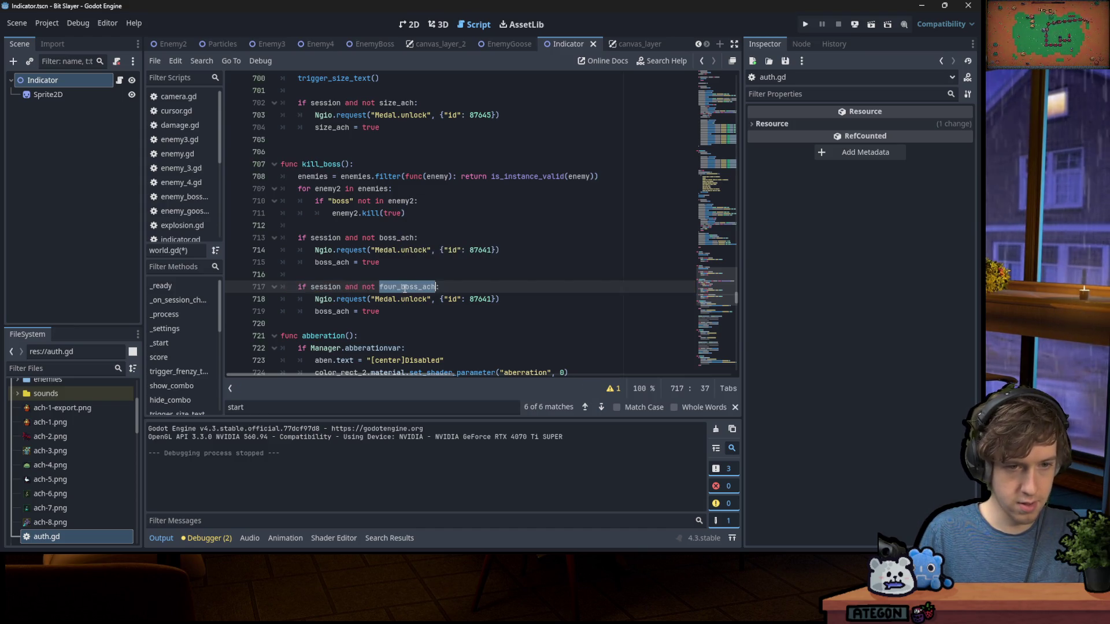
{"action": "double_click", "coordinate": [341, 313]}
{"action": "key", "text": "ctrl+v"}
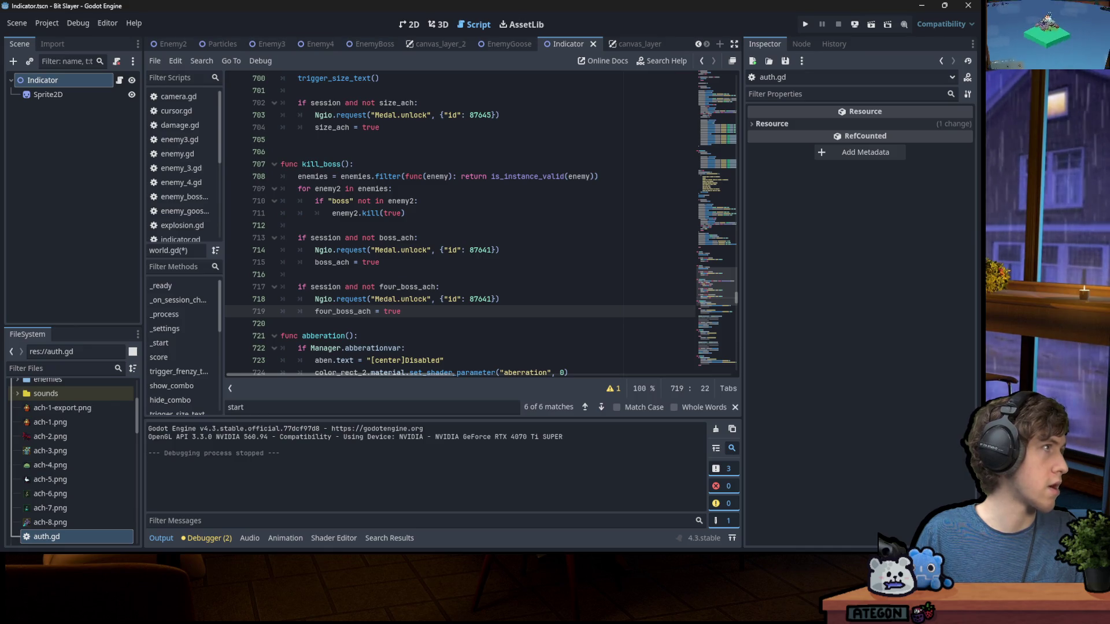
{"action": "double_click", "coordinate": [485, 299]}
{"action": "type", "text": "87646"}
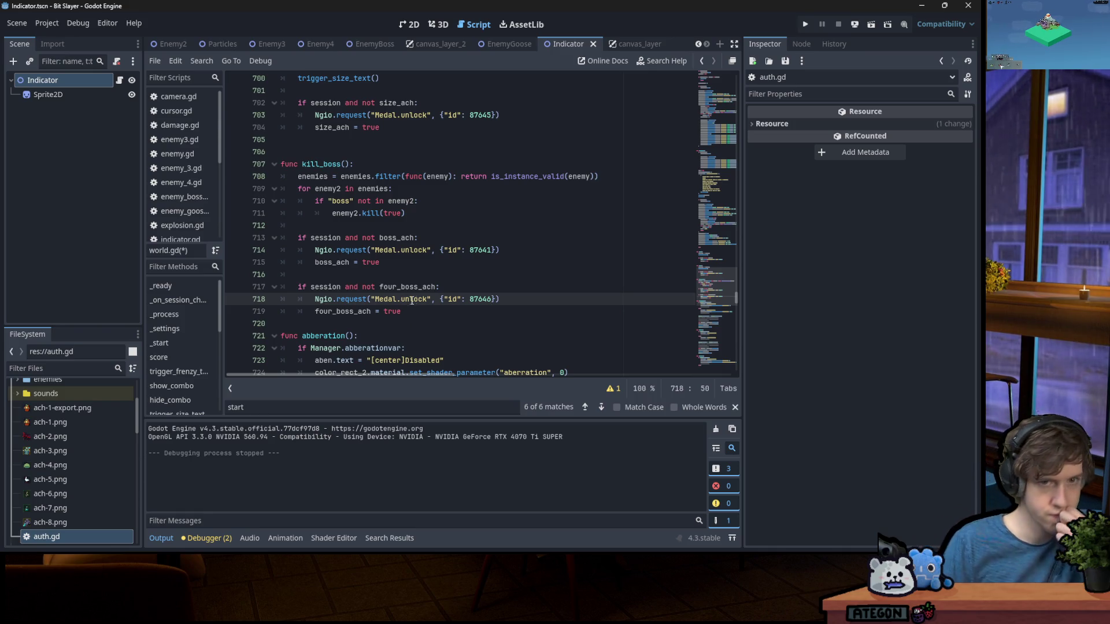
Open a new line after the enemy kill loop in kill_boss()
{"action": "scroll", "coordinate": [545, 298], "scroll_direction": "up", "scroll_amount": 3}
{"action": "scroll", "coordinate": [545, 298], "scroll_direction": "down", "scroll_amount": 3}
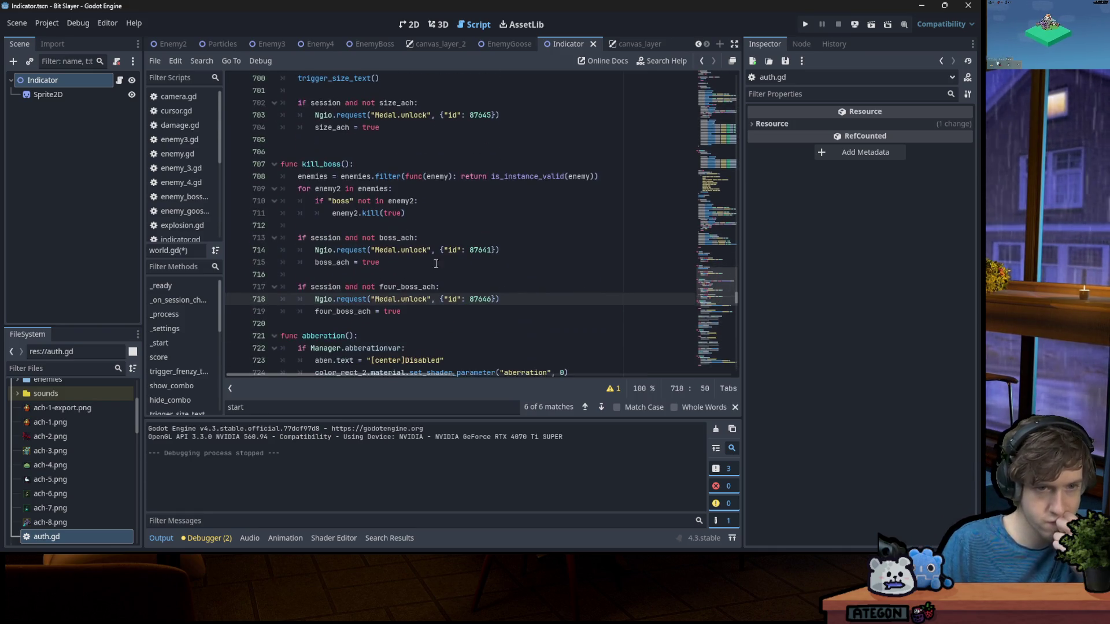
{"action": "key", "text": "Up"}
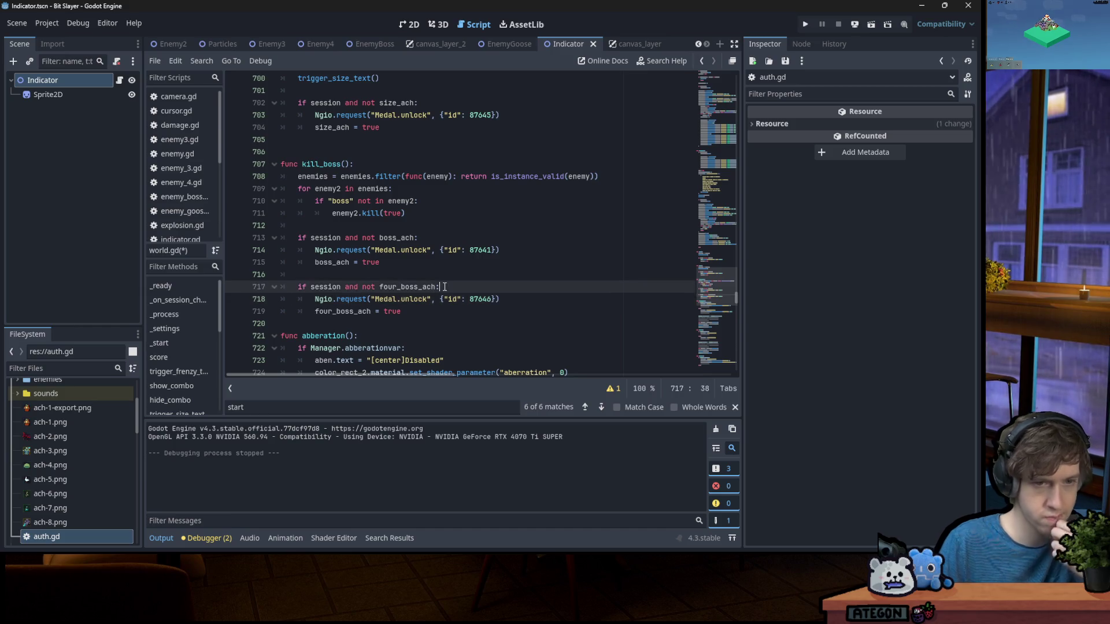
{"action": "left_click", "coordinate": [417, 213]}
{"action": "key", "text": "Return"}
Add 'bosses_killed += 1', append 'and bosses_killed >= 4' to the four_boss_ach condition, then save
{"action": "type", "text": "bo"}
{"action": "key", "text": "Return"}
{"action": "type", "text": "+= 1"}
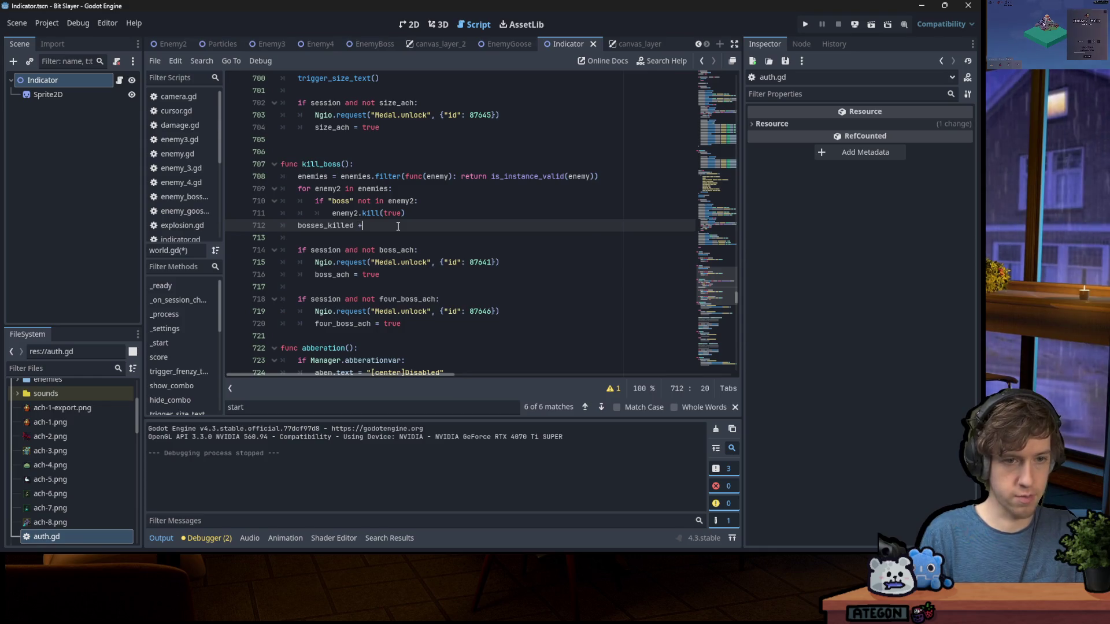
{"action": "left_click", "coordinate": [452, 299]}
{"action": "key", "text": "Left"}
{"action": "type", "text": "and bo"}
{"action": "key", "text": "Return"}
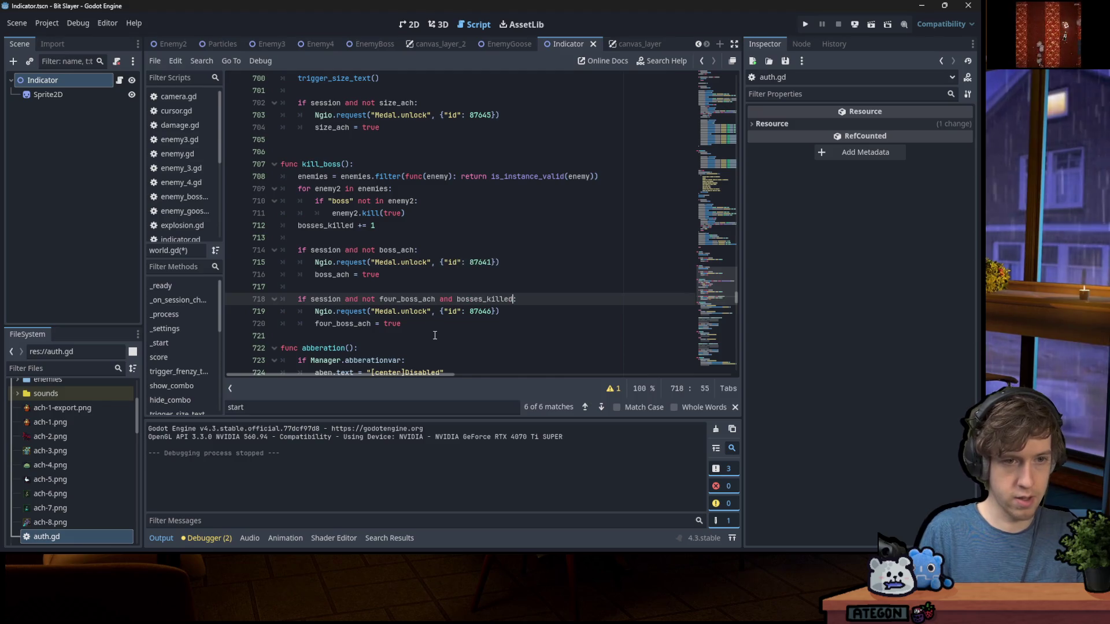
{"action": "type", "text": ">= 4"}
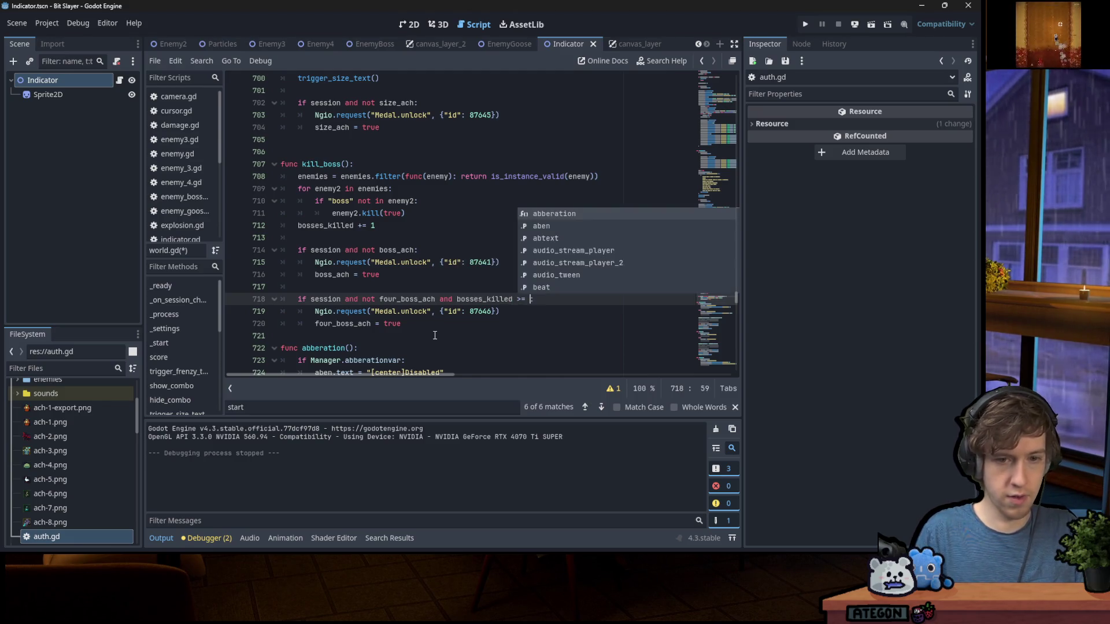
{"action": "key", "text": "ctrl+s"}
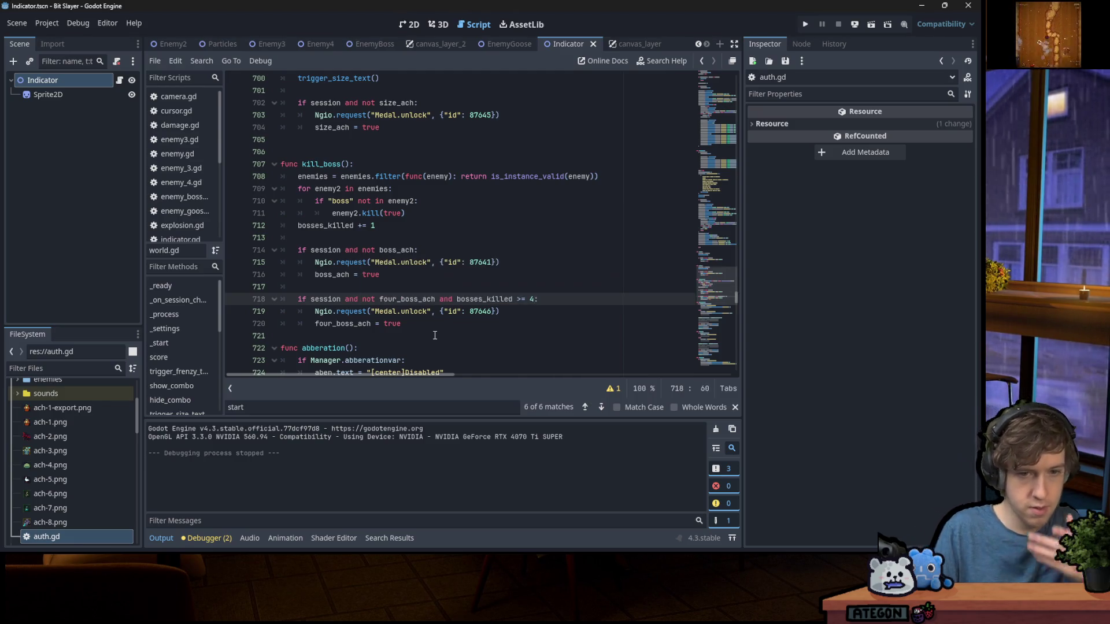
{"action": "left_click", "coordinate": [435, 326]}
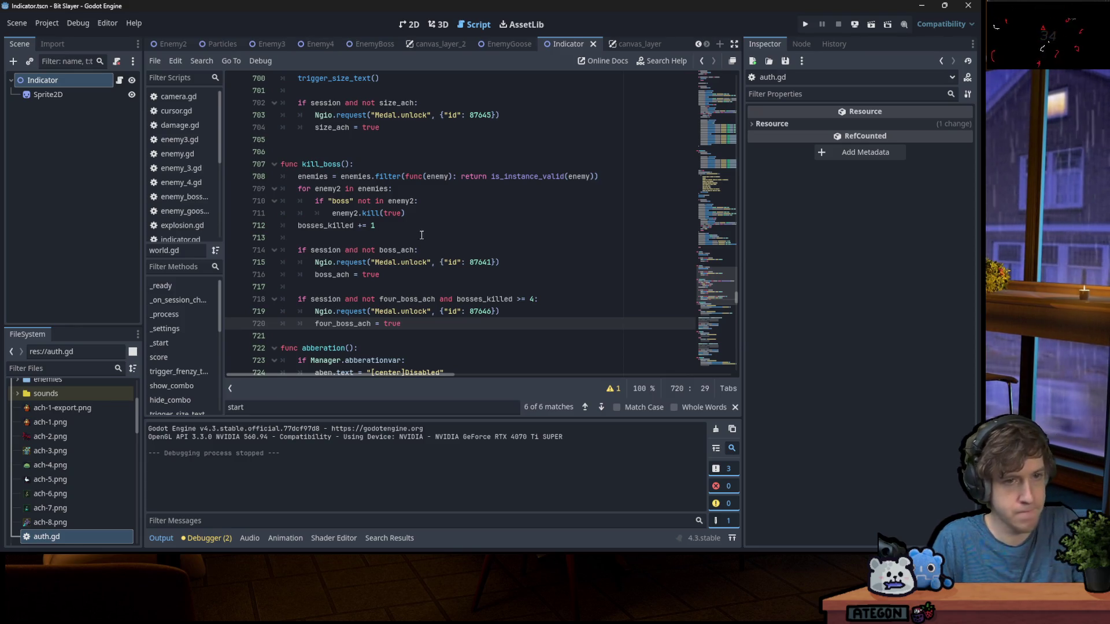
Search for send_score, jump to the send_score(score_val) call, and insert a blank line above it
{"action": "scroll", "coordinate": [411, 224], "scroll_direction": "down", "scroll_amount": 4}
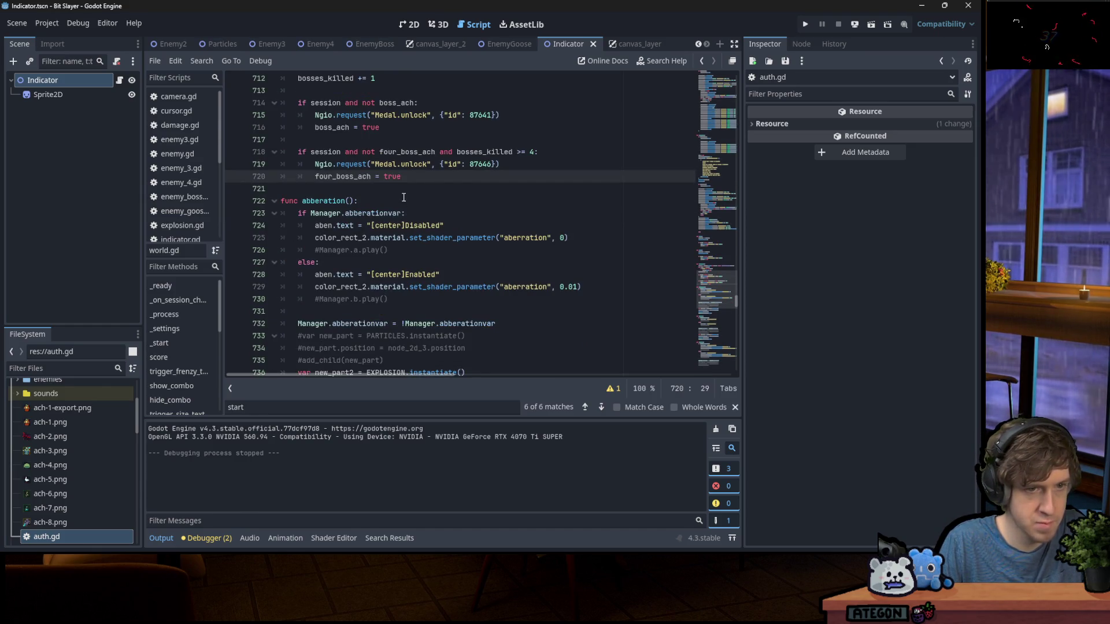
{"action": "scroll", "coordinate": [403, 197], "scroll_direction": "down", "scroll_amount": 2}
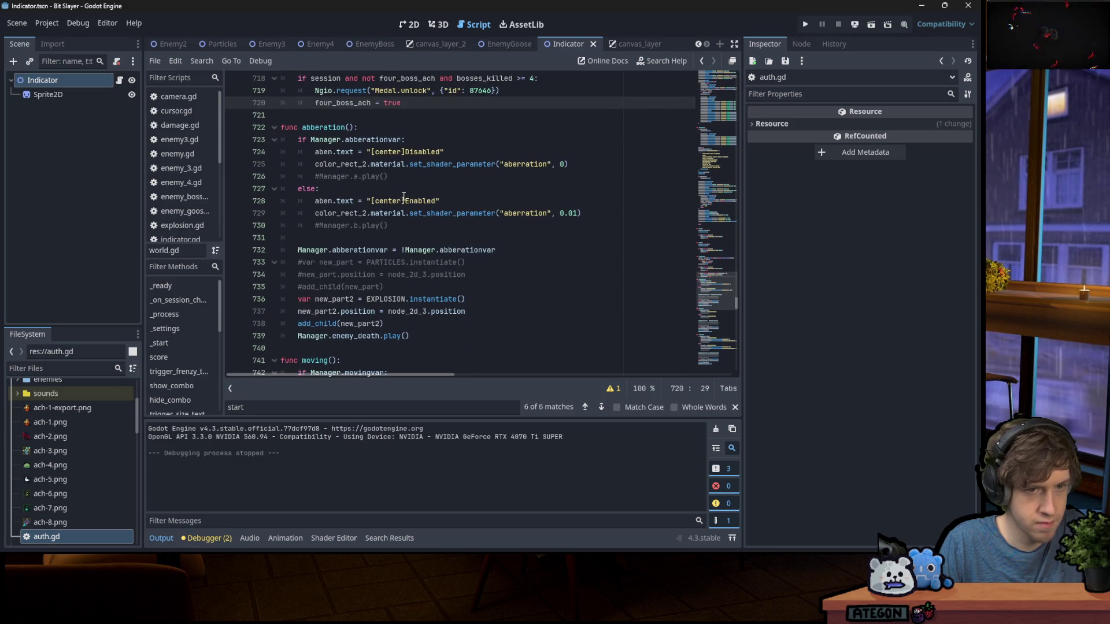
{"action": "scroll", "coordinate": [404, 196], "scroll_direction": "down", "scroll_amount": 15}
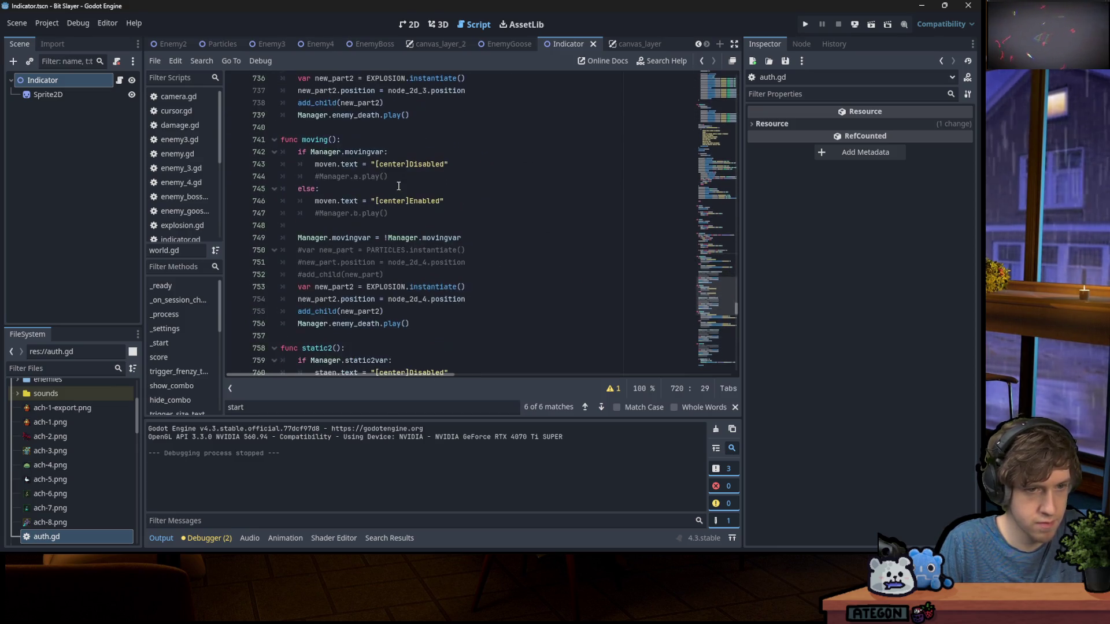
{"action": "left_click_drag", "start_coordinate": [718, 318], "coordinate": [733, 377]}
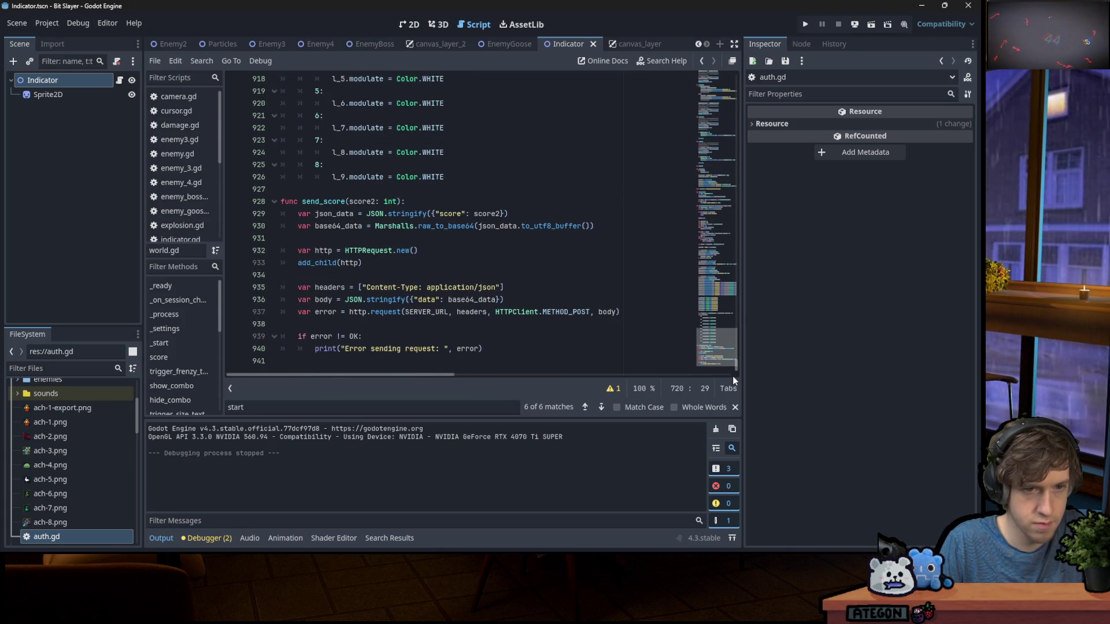
{"action": "scroll", "coordinate": [733, 376], "scroll_direction": "up", "scroll_amount": 5}
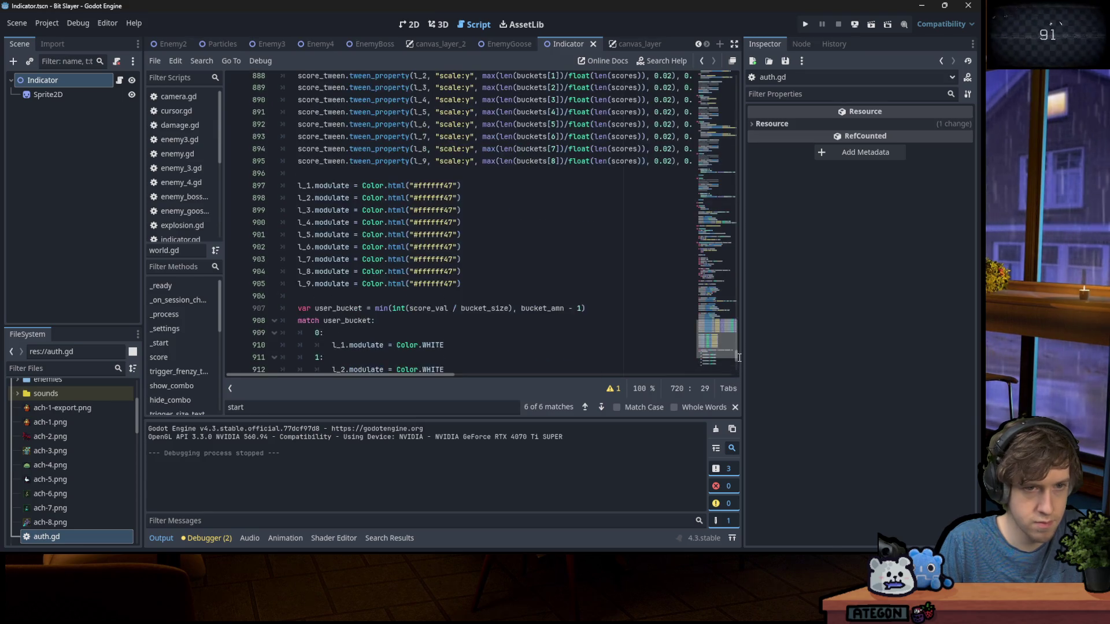
{"action": "scroll", "coordinate": [733, 376], "scroll_direction": "down", "scroll_amount": 5}
{"action": "double_click", "coordinate": [324, 201]}
{"action": "key", "text": "ctrl+f"}
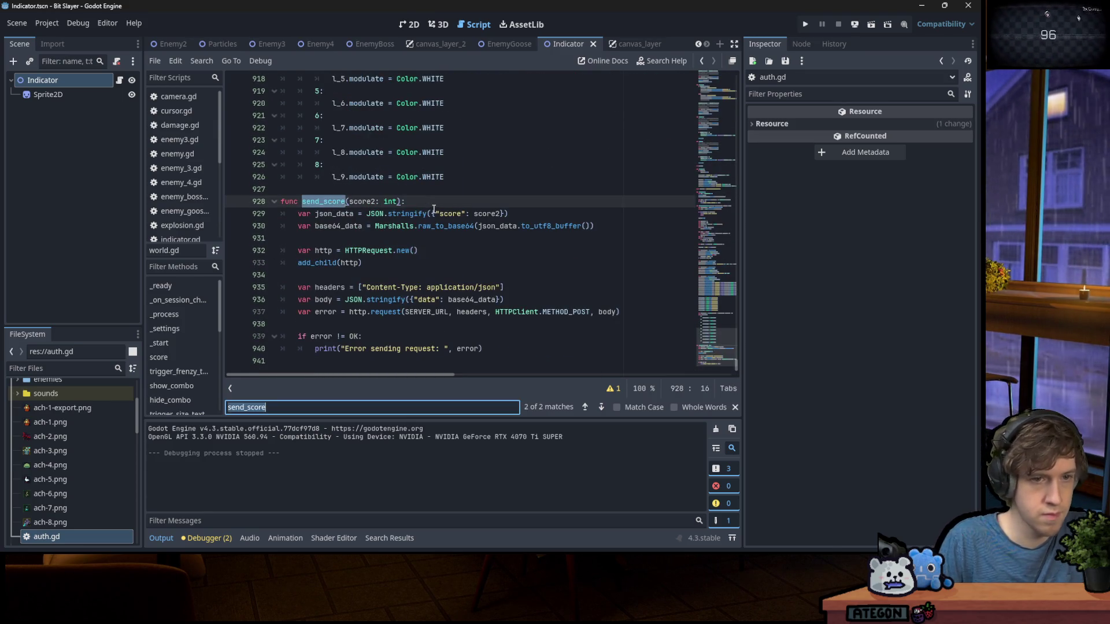
{"action": "key", "text": "Return"}
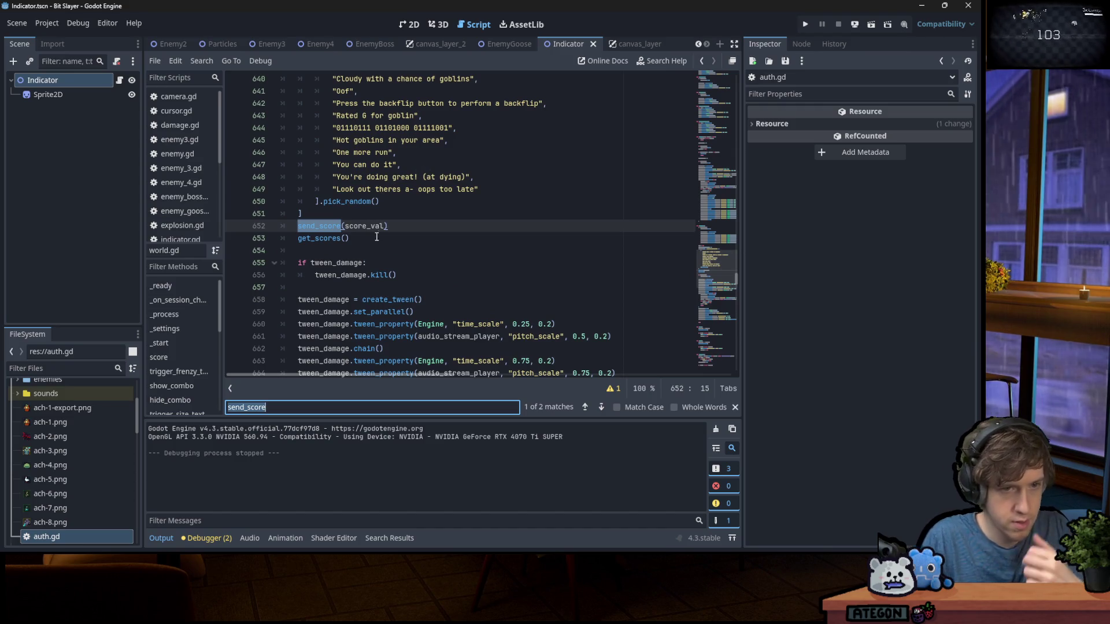
{"action": "left_click", "coordinate": [395, 226]}
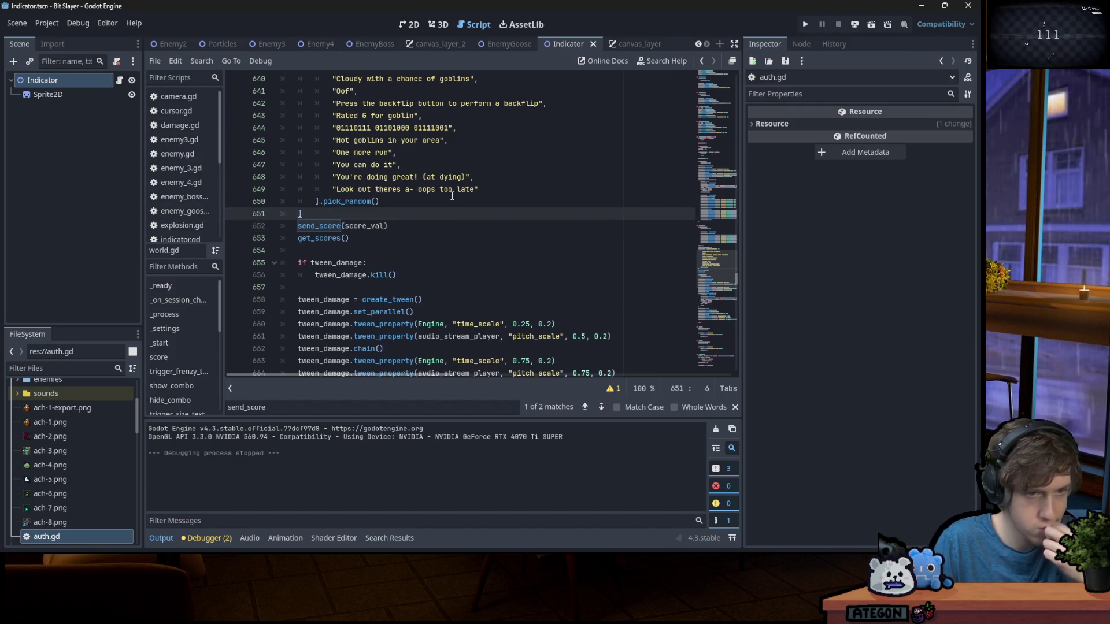
{"action": "key", "text": "ctrl+shift+Return"}
Add the pasted Ngio.request("ScoreBoard.postScore", ...) call with its value set to score_val
{"action": "type", "text": "Ngio."}
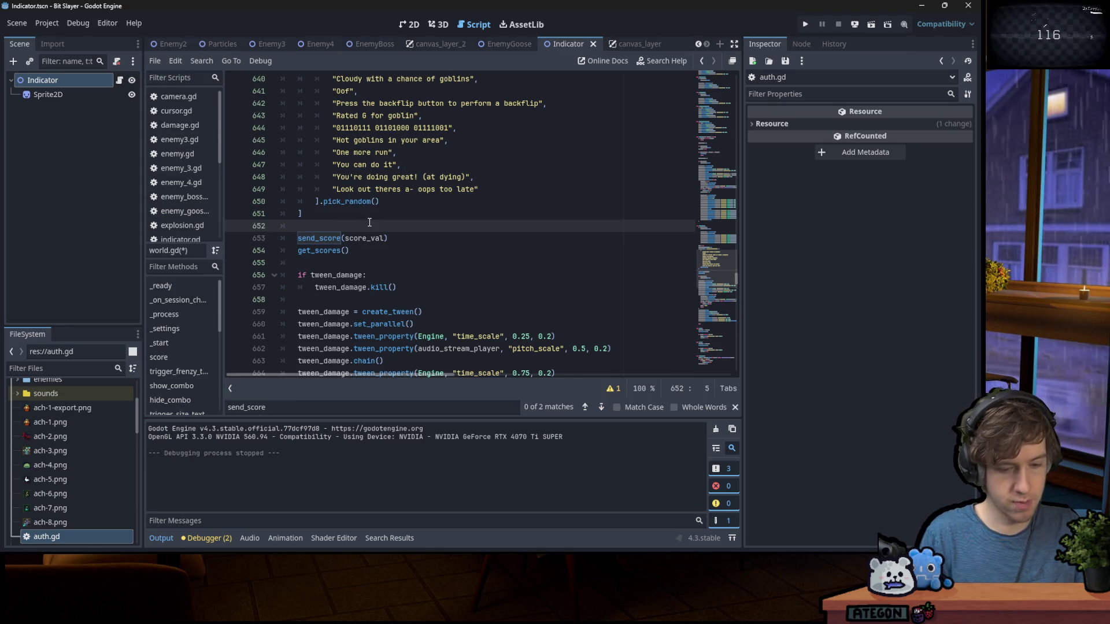
{"action": "type", "text": "re"}
{"action": "key", "text": "Return"}
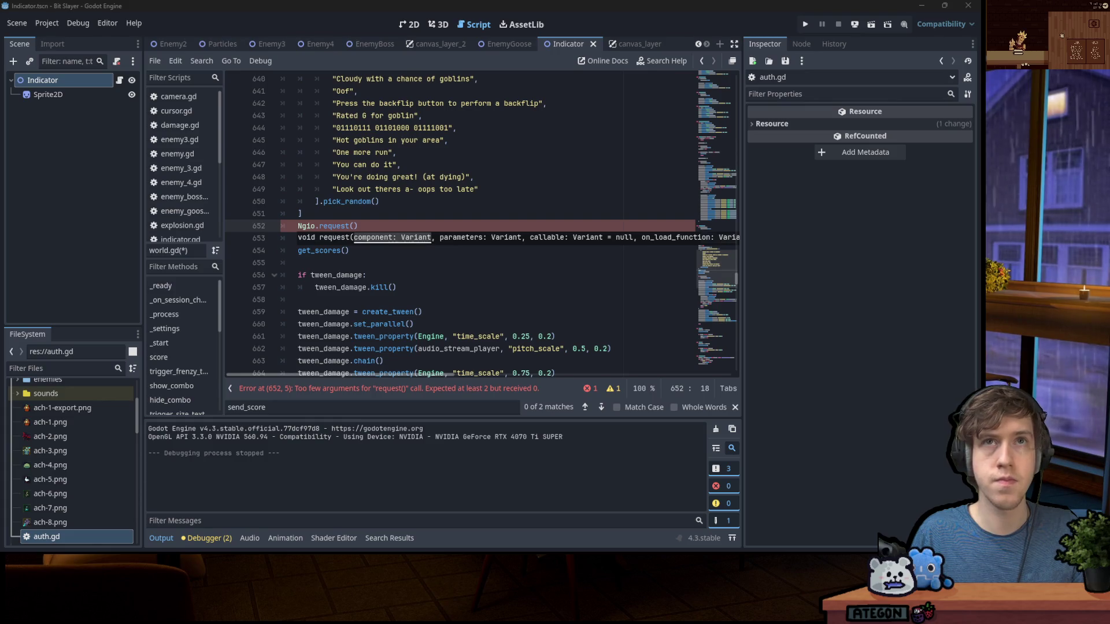
{"action": "key", "text": "shift+Home"}
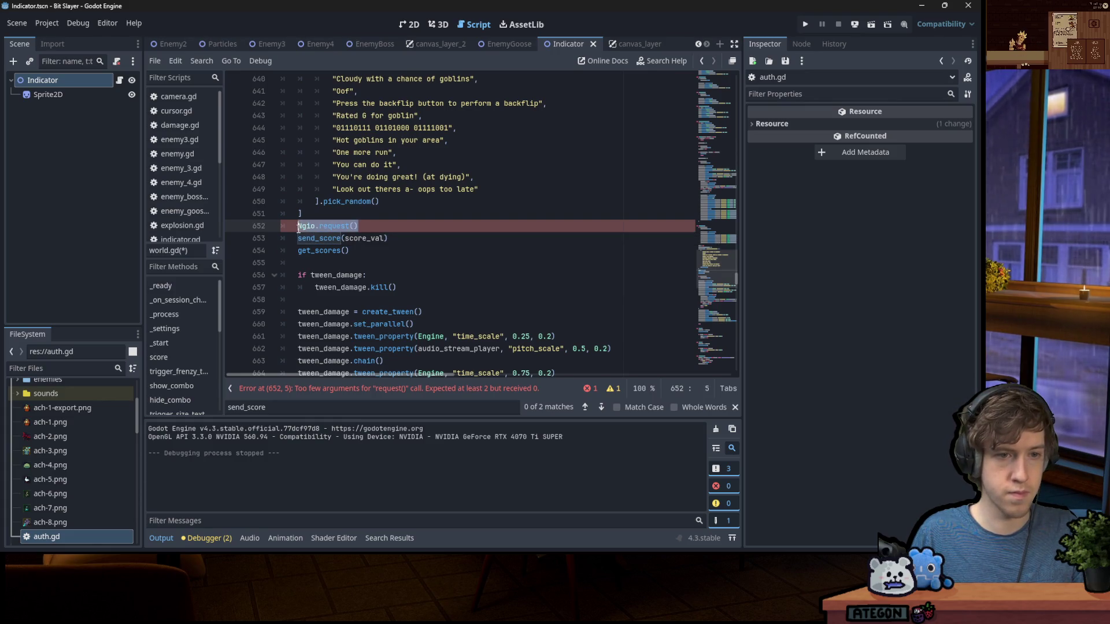
{"action": "type", "text": "Ngio.request(\"ScoreBoard.postScore\", {\"id\": 15438, \"value\": Persister.get_value(\"score\")})"}
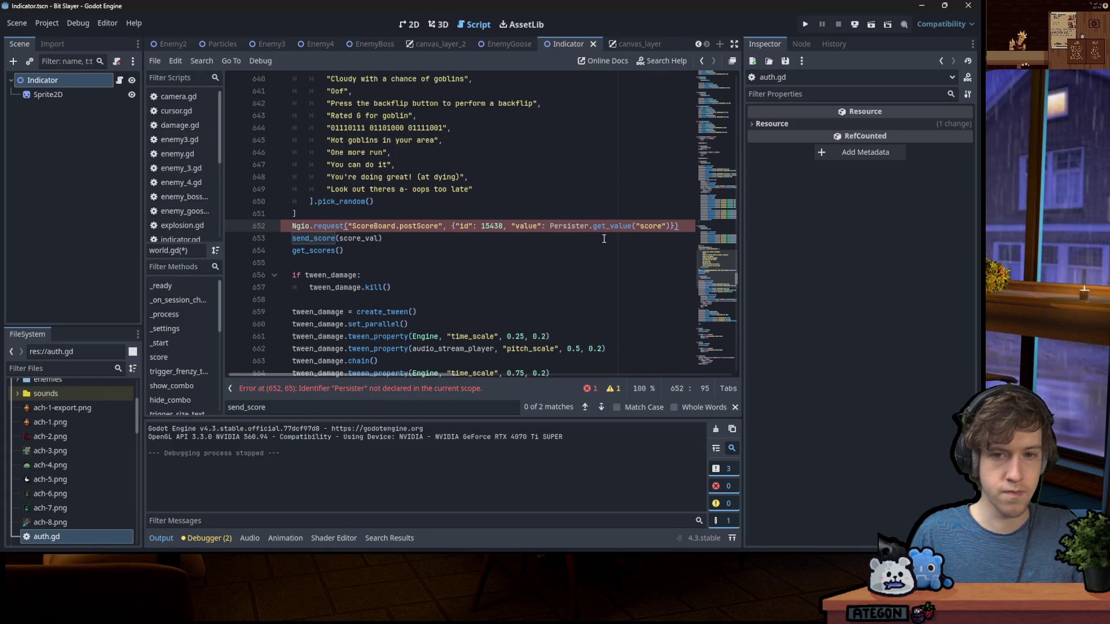
{"action": "left_click_drag", "start_coordinate": [550, 225], "coordinate": [670, 226]}
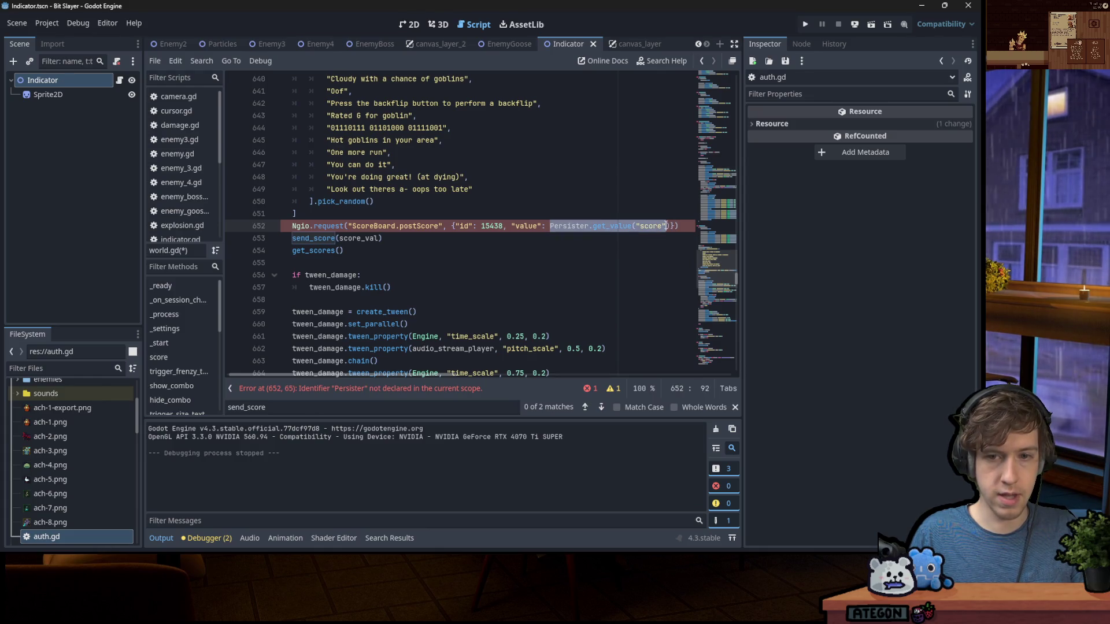
{"action": "type", "text": "score_va"}
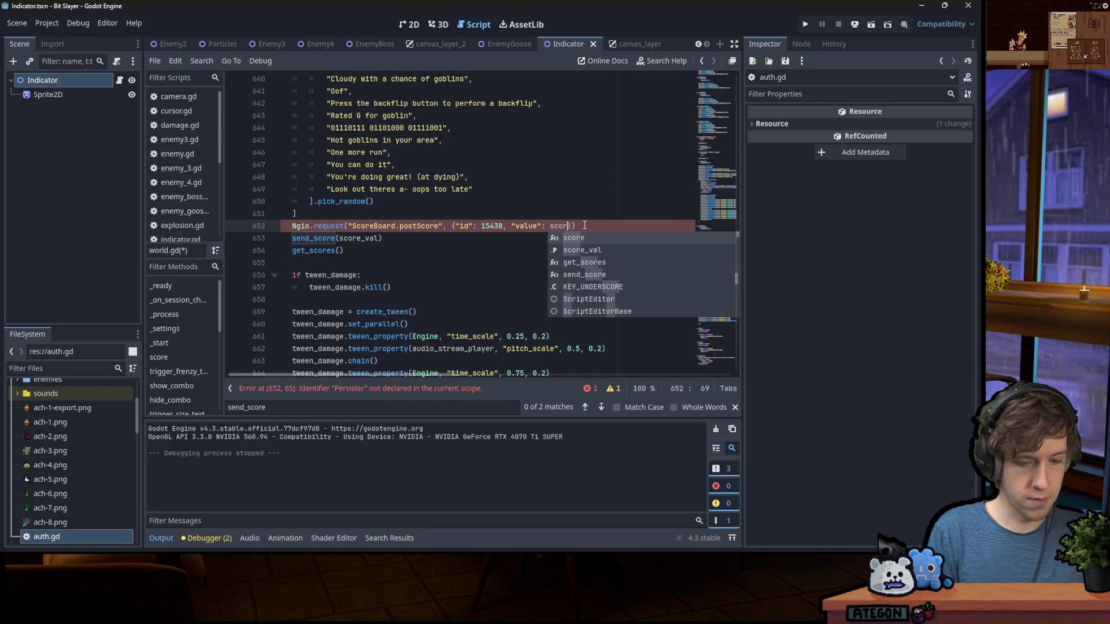
{"action": "type", "text": "l}"}
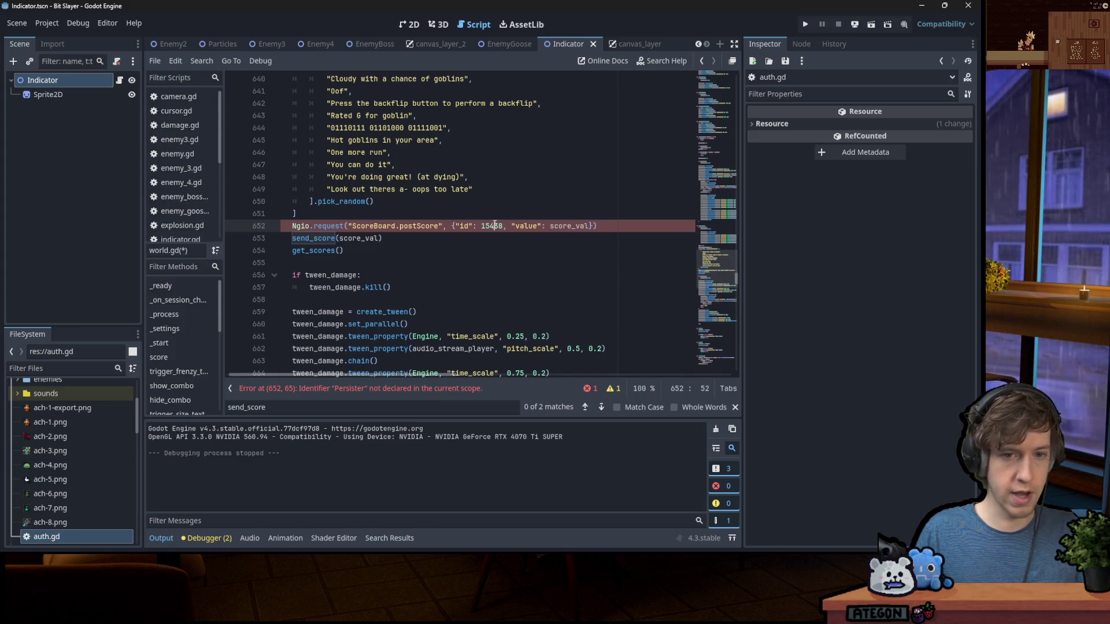
Replace the board id 15438 with 15439 in the postScore call
{"action": "double_click", "coordinate": [492, 226]}
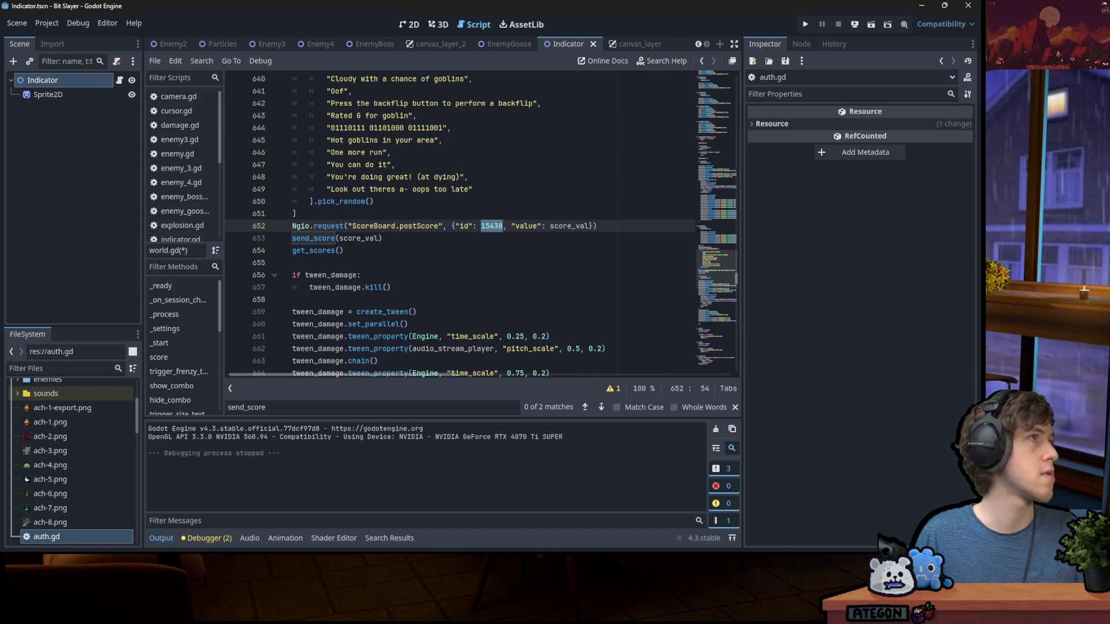
{"action": "key", "text": "alt+Tab"}
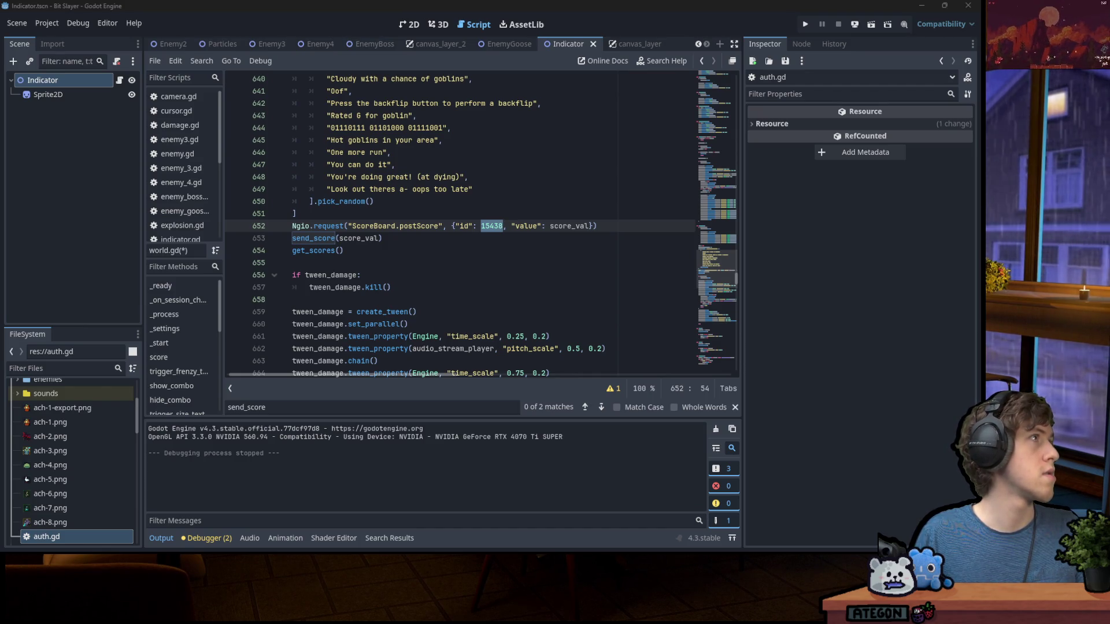
{"action": "key", "text": "alt+Tab"}
{"action": "type", "text": "15439"}
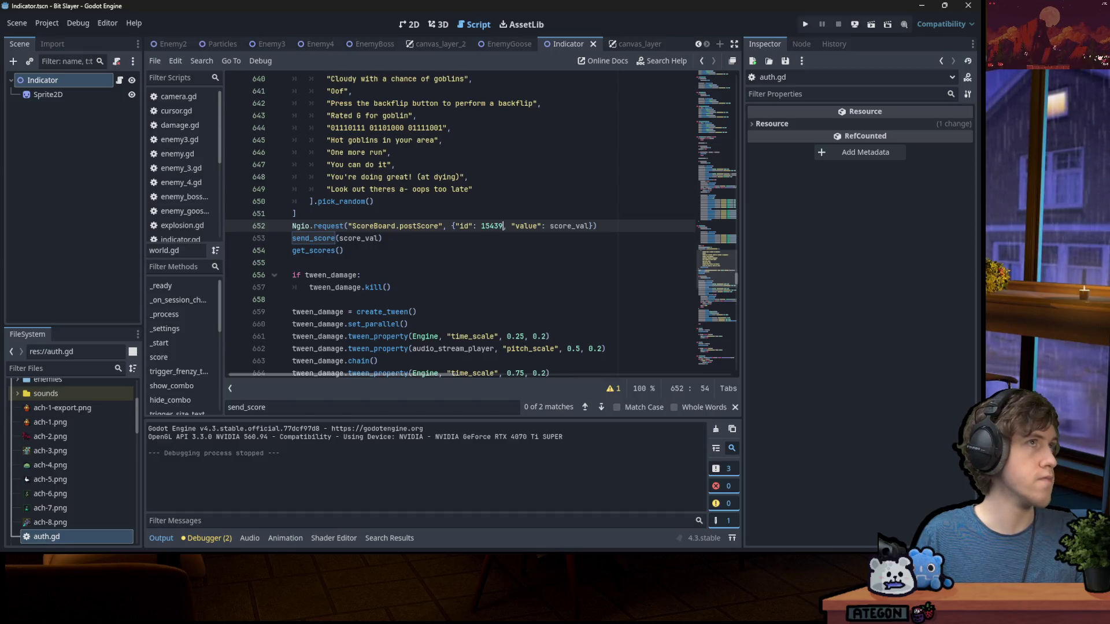
{"action": "key", "text": "alt+Tab"}
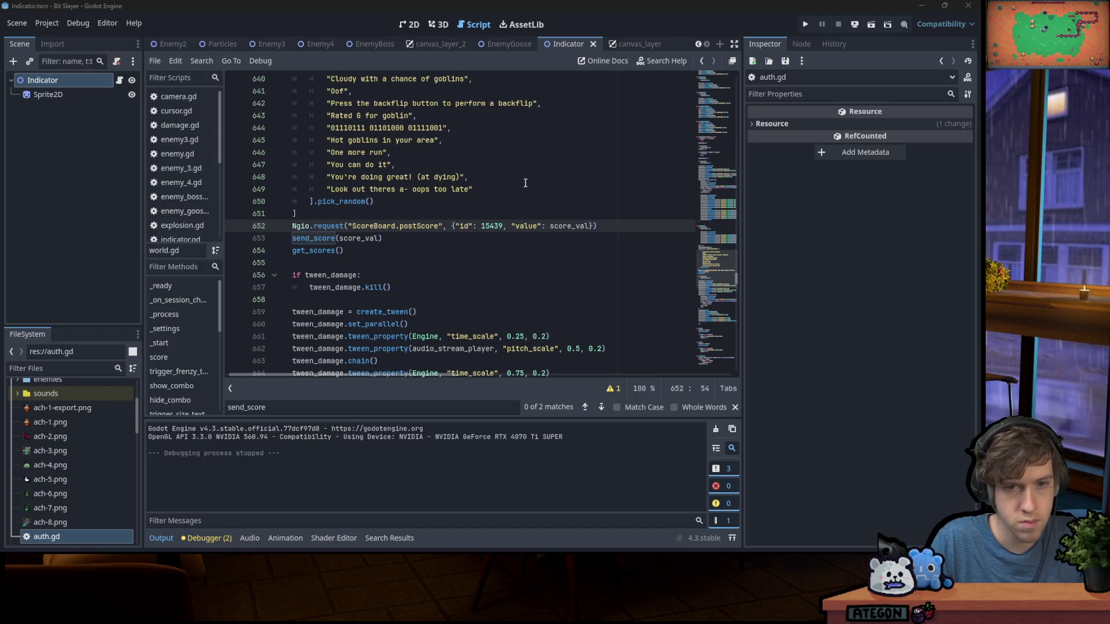
{"action": "left_click", "coordinate": [494, 243]}
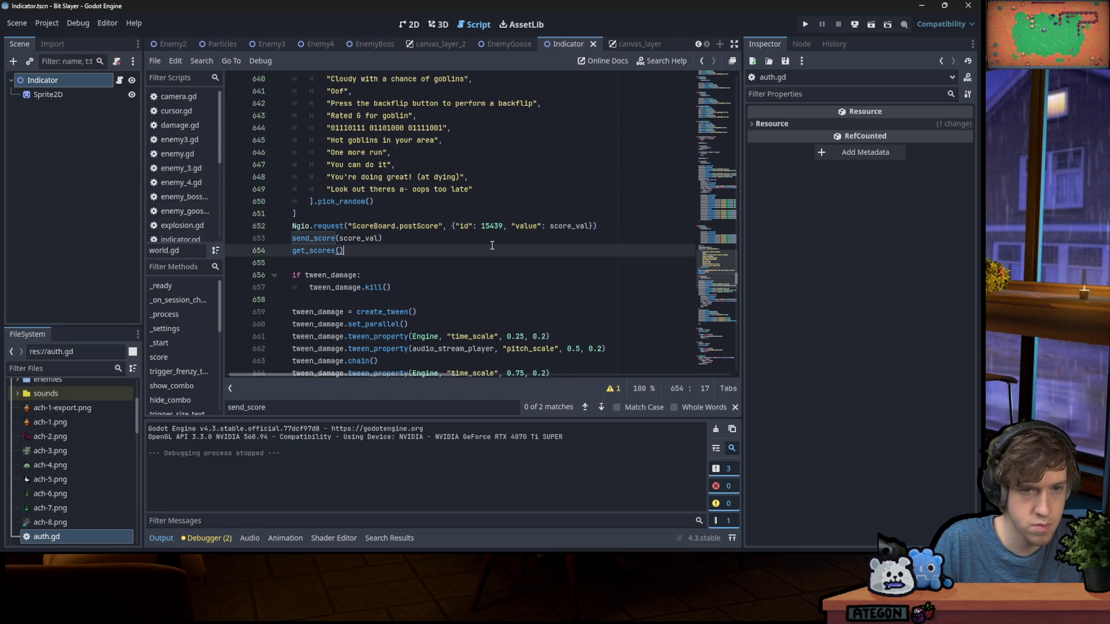
{"action": "left_click", "coordinate": [614, 227]}
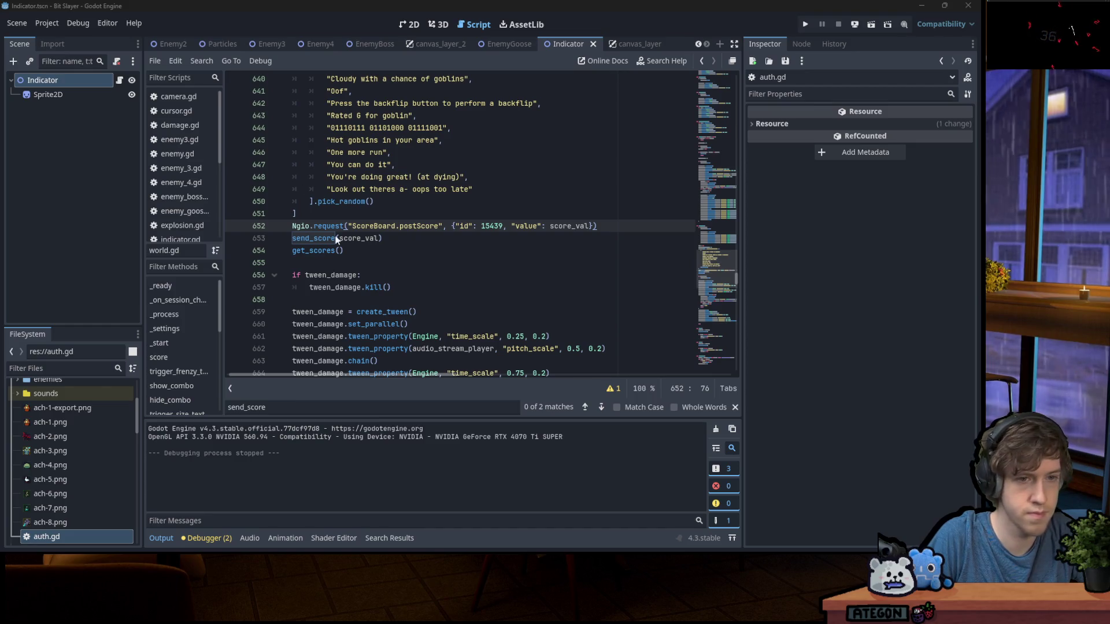
{"action": "left_click", "coordinate": [399, 239]}
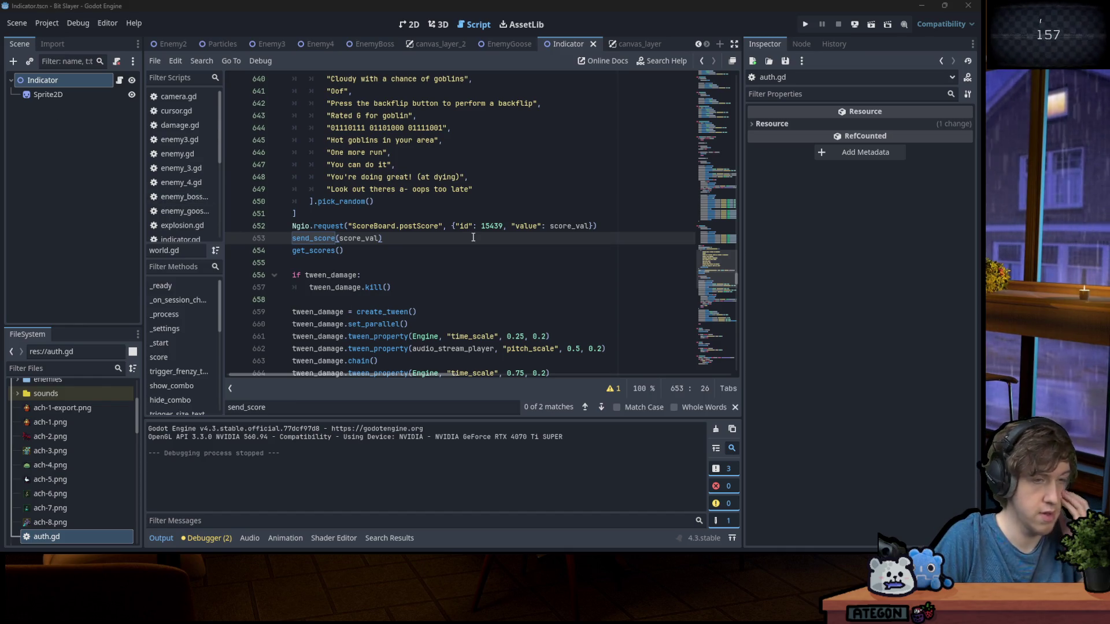
{"action": "scroll", "coordinate": [724, 342], "scroll_direction": "up", "scroll_amount": 20}
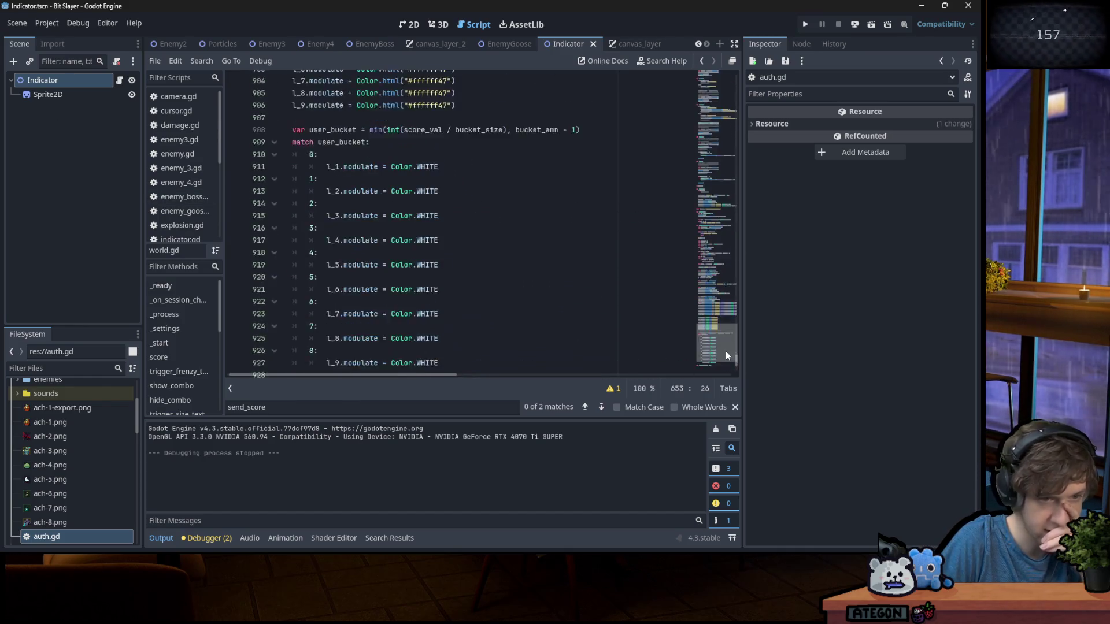
Look over world.gd's _ready function
{"action": "left_click_drag", "start_coordinate": [723, 69], "coordinate": [733, 112]}
{"action": "left_click", "coordinate": [448, 132]}
{"action": "scroll", "coordinate": [463, 231], "scroll_direction": "up", "scroll_amount": 6}
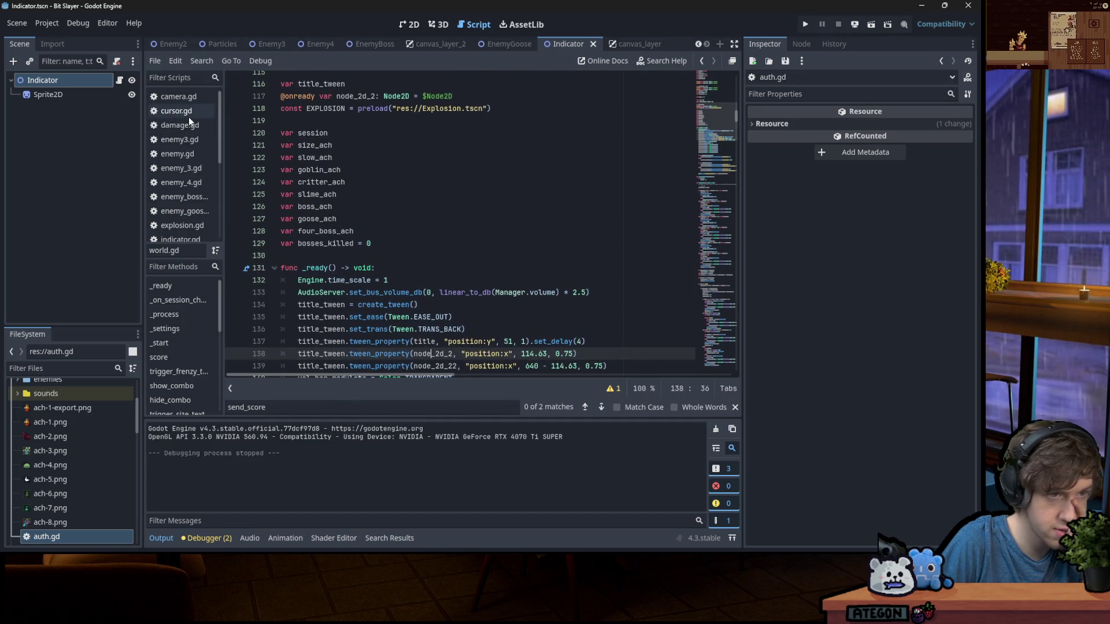
{"action": "scroll", "coordinate": [193, 123], "scroll_direction": "down", "scroll_amount": 1}
Read through enemy.gd's kill() and its Manager calls, then switch to Manager.gd
{"action": "left_click", "coordinate": [190, 137]}
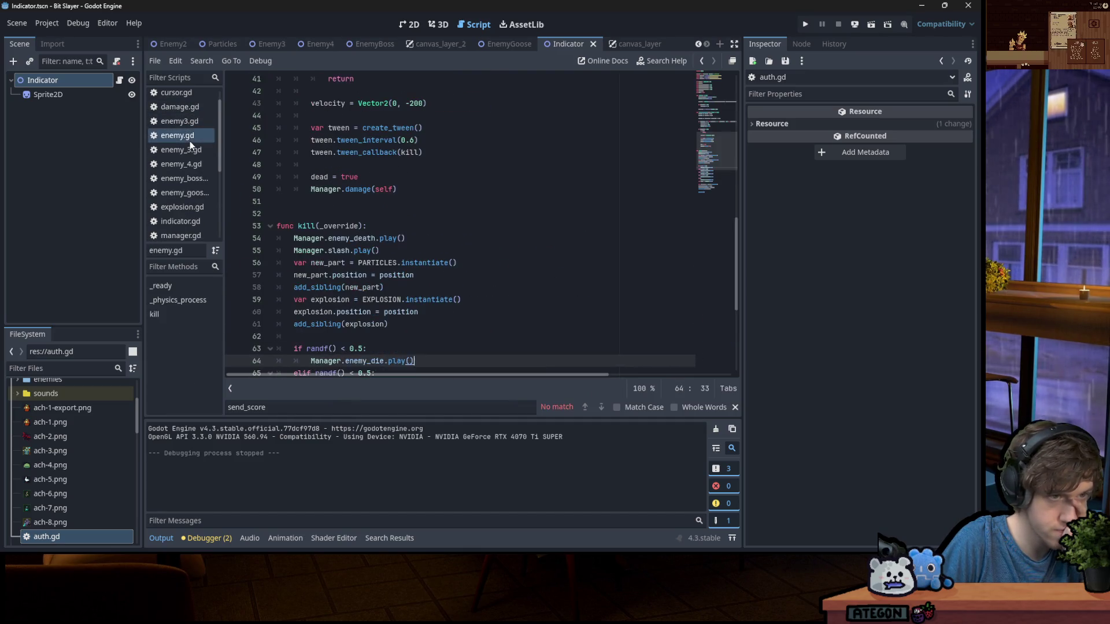
{"action": "scroll", "coordinate": [280, 165], "scroll_direction": "down", "scroll_amount": 2}
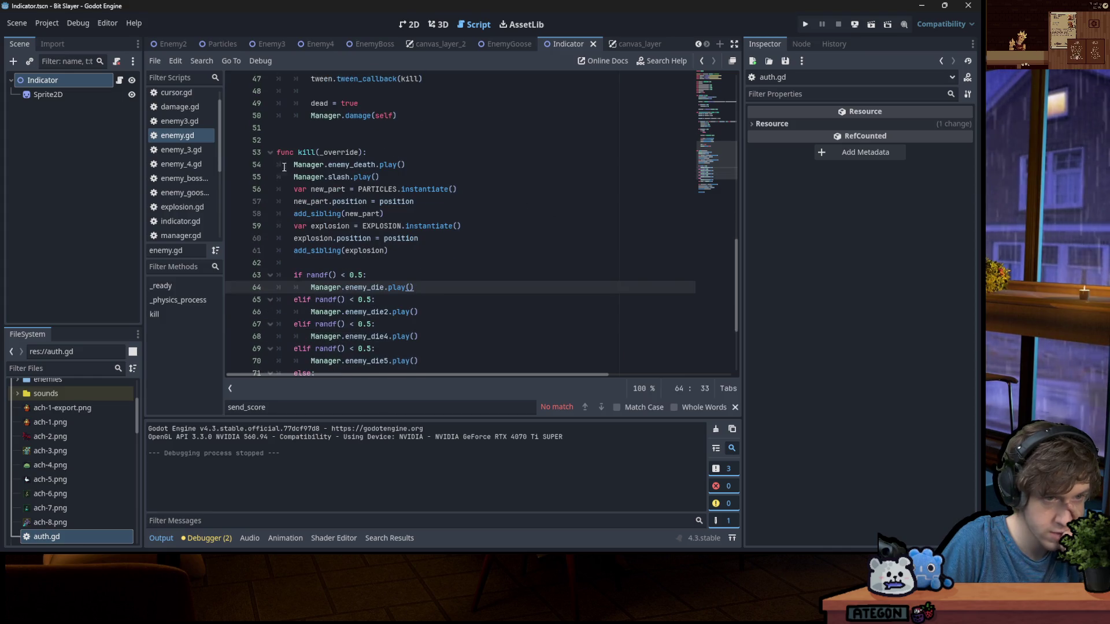
{"action": "double_click", "coordinate": [308, 165]}
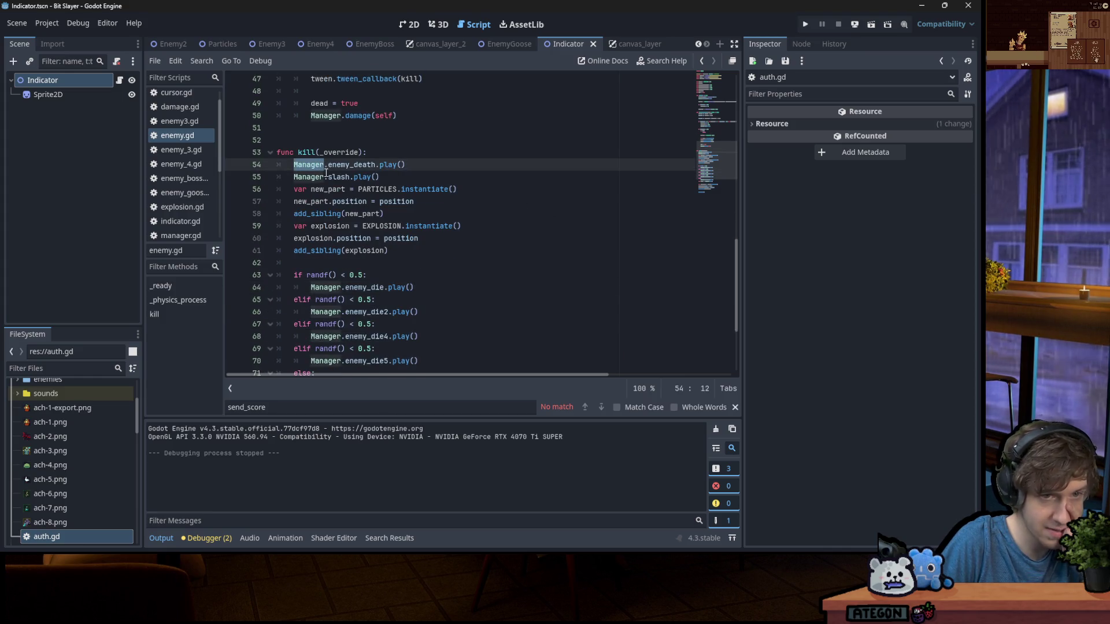
{"action": "left_click", "coordinate": [384, 176]}
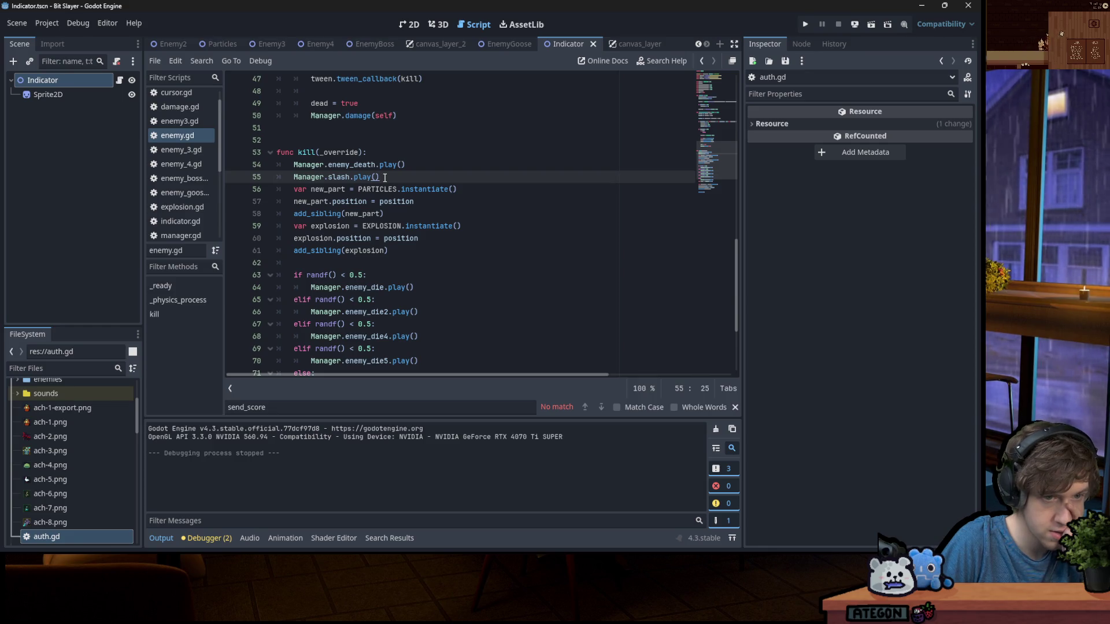
{"action": "scroll", "coordinate": [385, 178], "scroll_direction": "down", "scroll_amount": 2}
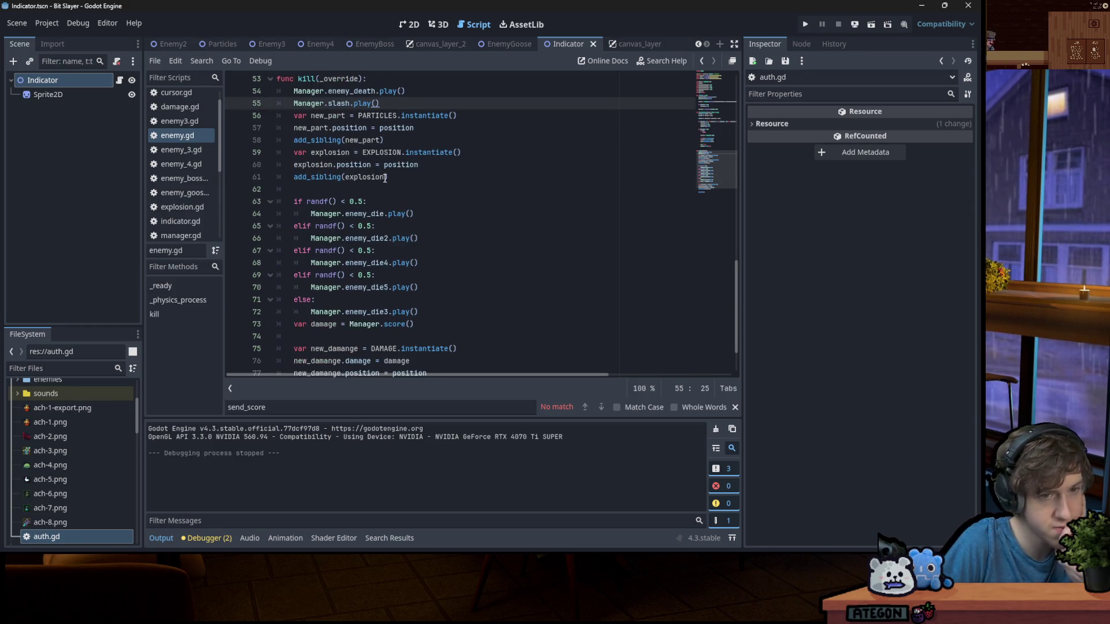
{"action": "scroll", "coordinate": [385, 177], "scroll_direction": "down", "scroll_amount": 2}
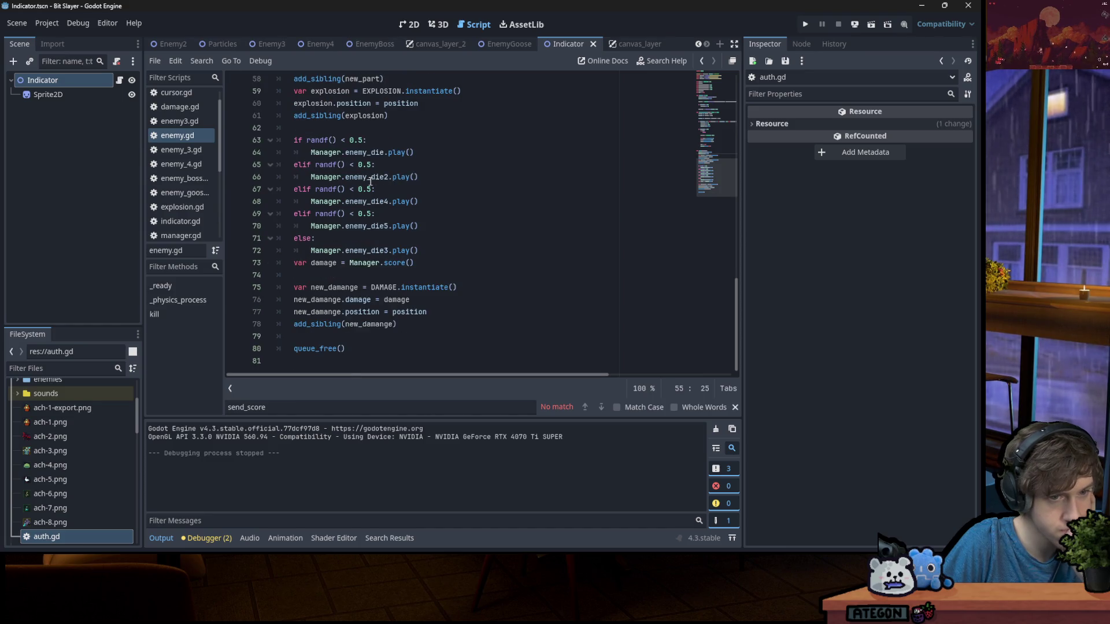
{"action": "scroll", "coordinate": [370, 181], "scroll_direction": "up", "scroll_amount": 4}
{"action": "scroll", "coordinate": [370, 182], "scroll_direction": "up", "scroll_amount": 1}
{"action": "scroll", "coordinate": [180, 165], "scroll_direction": "down", "scroll_amount": 4}
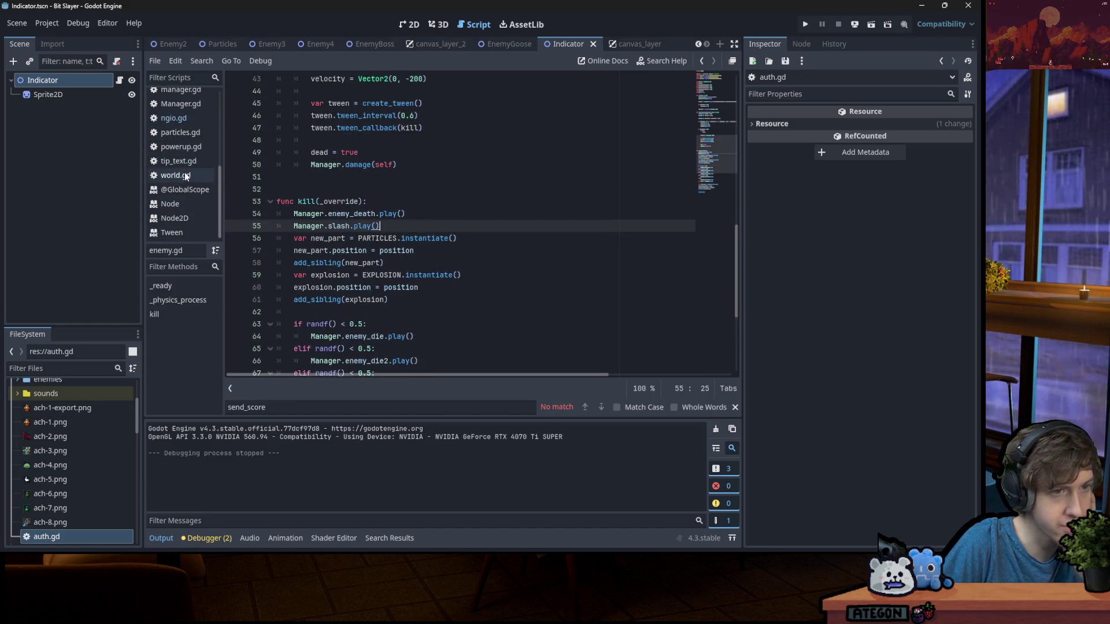
{"action": "left_click", "coordinate": [180, 104]}
{"action": "scroll", "coordinate": [531, 153], "scroll_direction": "up", "scroll_amount": 20}
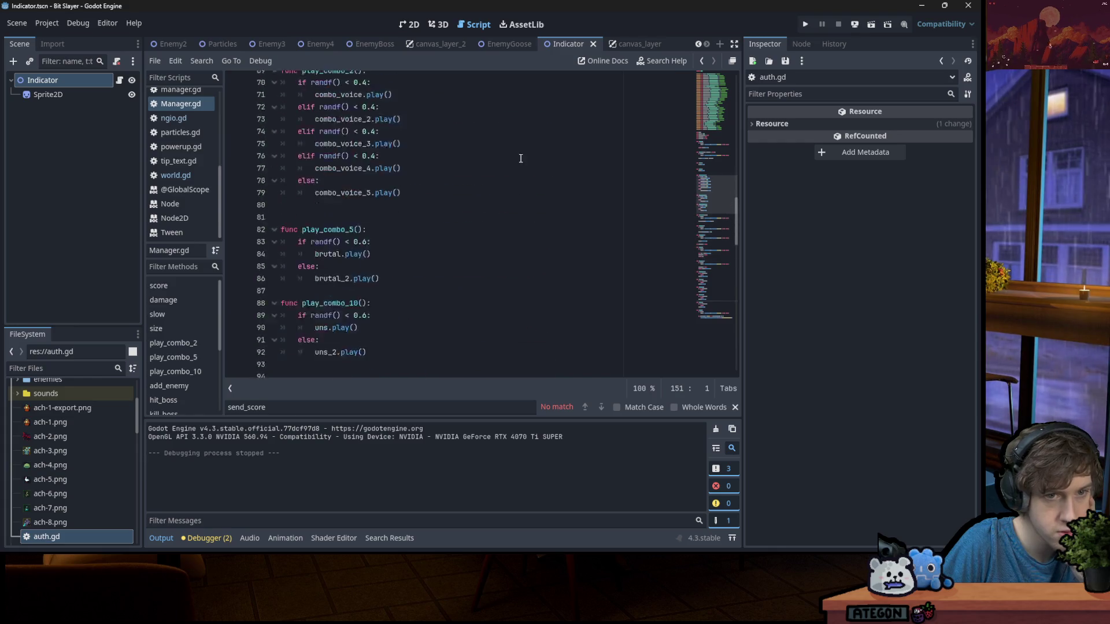
{"action": "scroll", "coordinate": [530, 153], "scroll_direction": "up", "scroll_amount": 10}
{"action": "scroll", "coordinate": [475, 167], "scroll_direction": "down", "scroll_amount": 6}
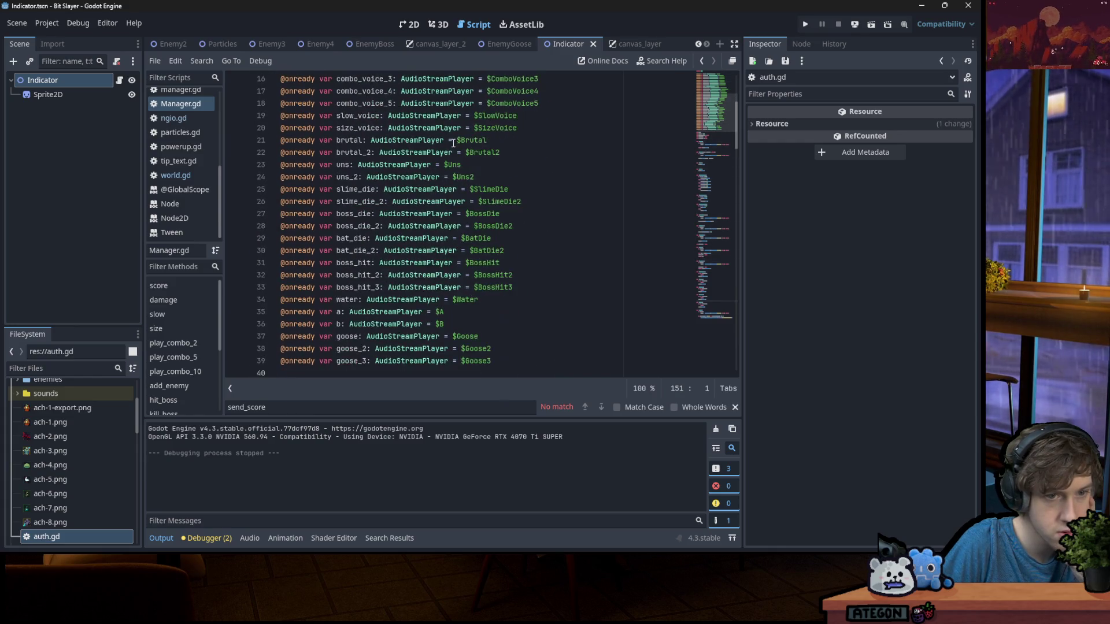
{"action": "left_click", "coordinate": [626, 239]}
{"action": "key", "text": "ctrl+f"}
{"action": "type", "text": "world"}
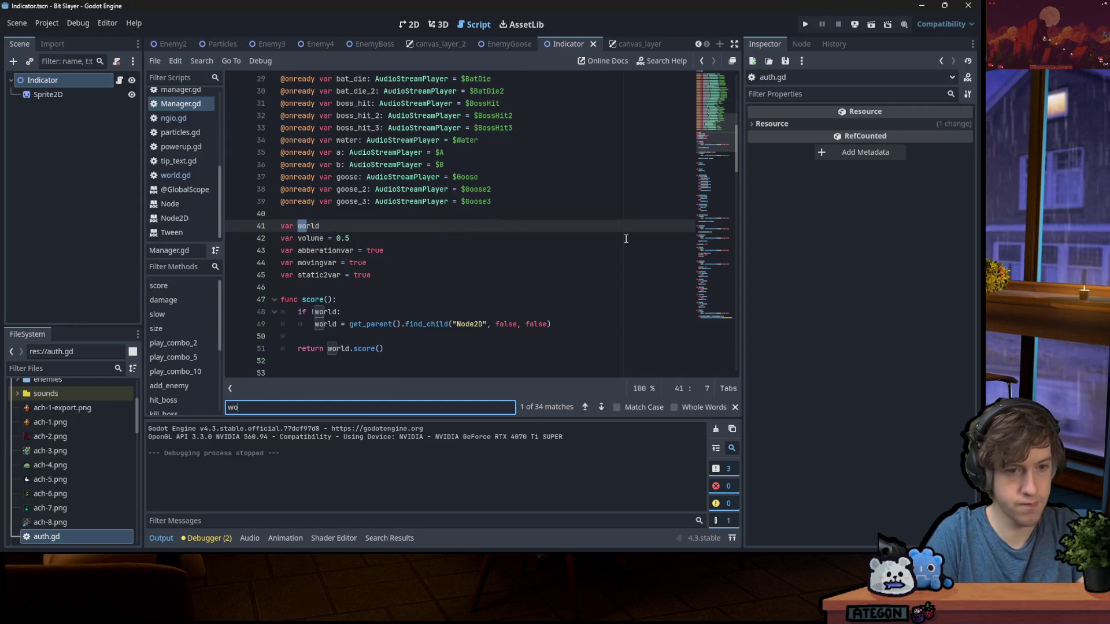
{"action": "scroll", "coordinate": [572, 209], "scroll_direction": "down", "scroll_amount": 5}
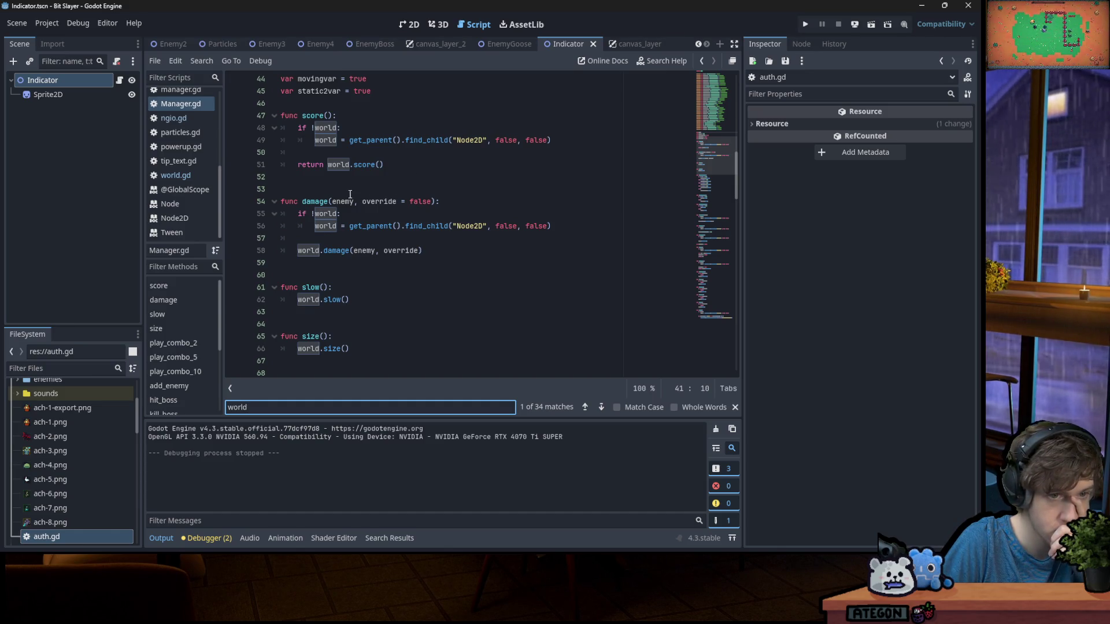
{"action": "scroll", "coordinate": [323, 196], "scroll_direction": "down", "scroll_amount": 2}
{"action": "scroll", "coordinate": [323, 195], "scroll_direction": "down", "scroll_amount": 2}
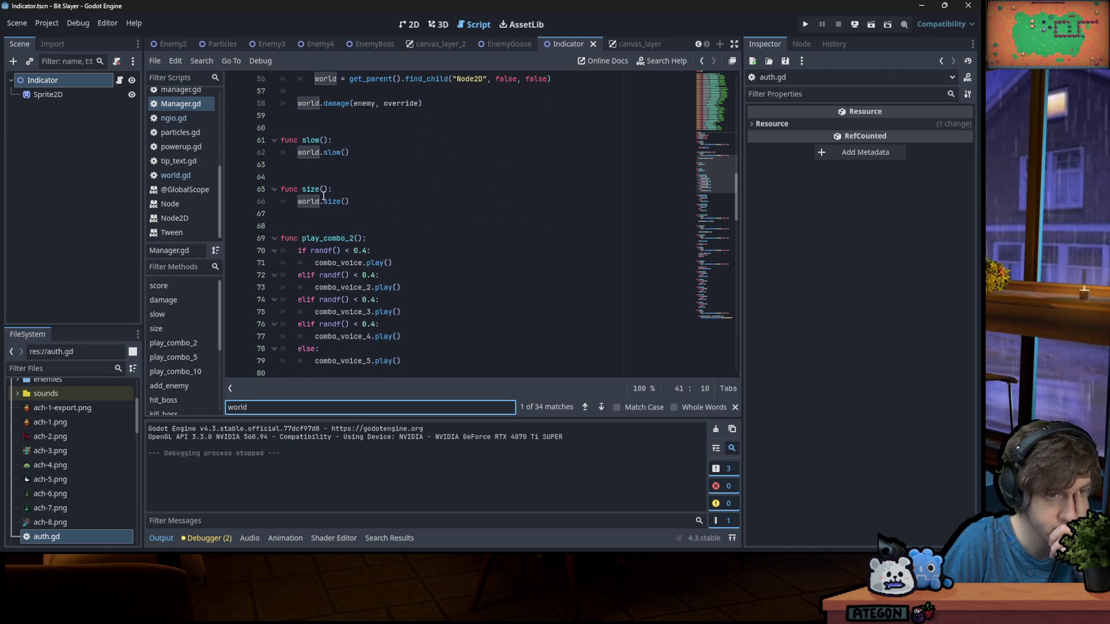
{"action": "scroll", "coordinate": [323, 196], "scroll_direction": "down", "scroll_amount": 12}
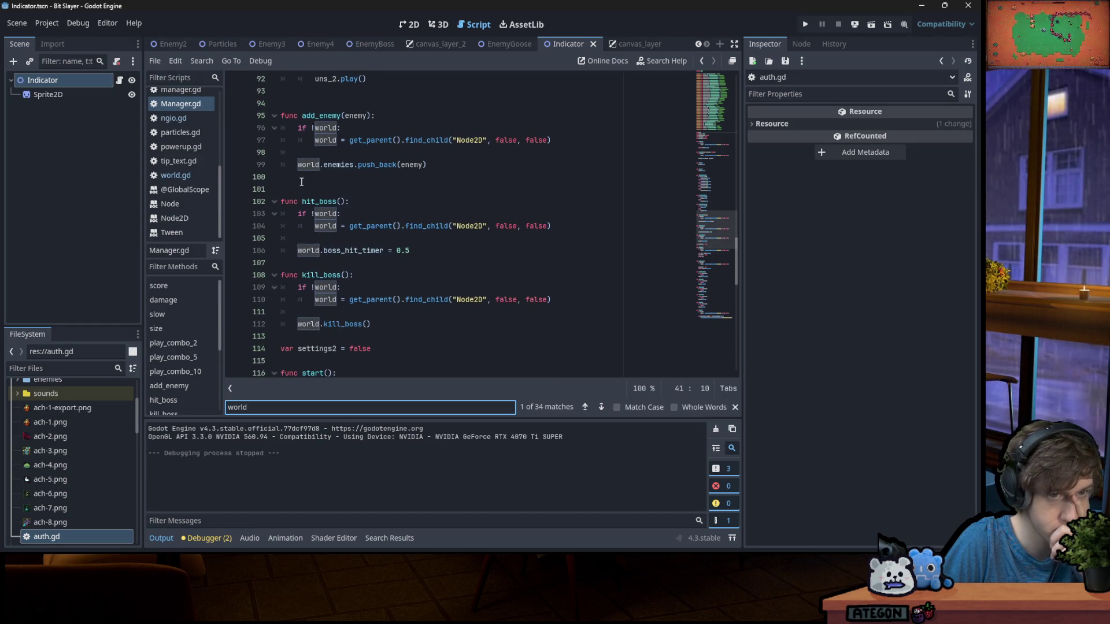
{"action": "scroll", "coordinate": [301, 182], "scroll_direction": "down", "scroll_amount": 2}
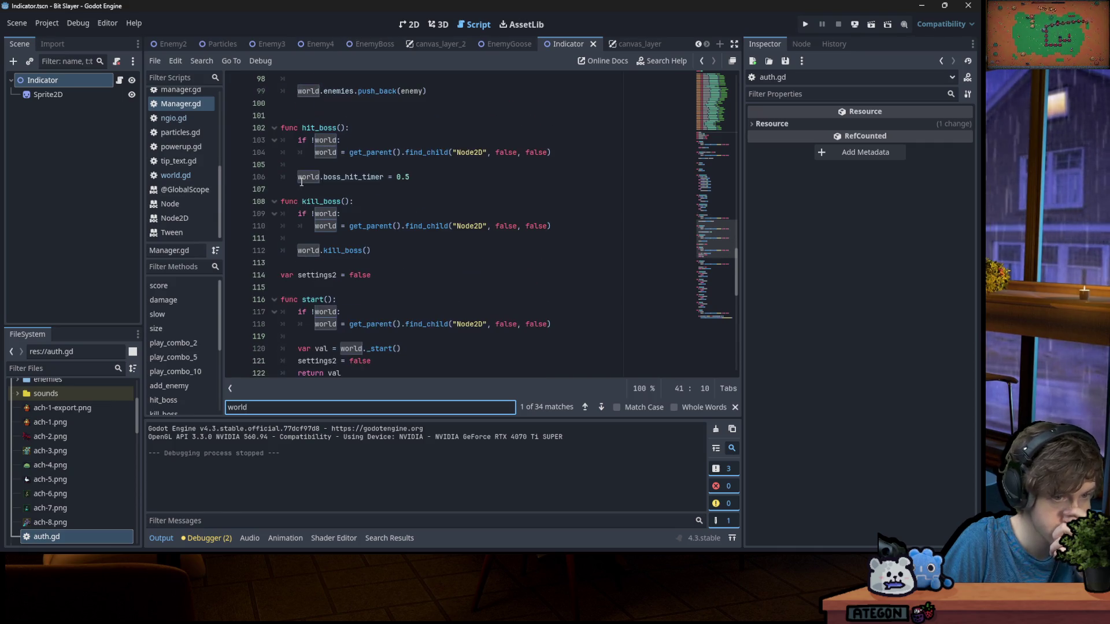
{"action": "scroll", "coordinate": [301, 182], "scroll_direction": "down", "scroll_amount": 8}
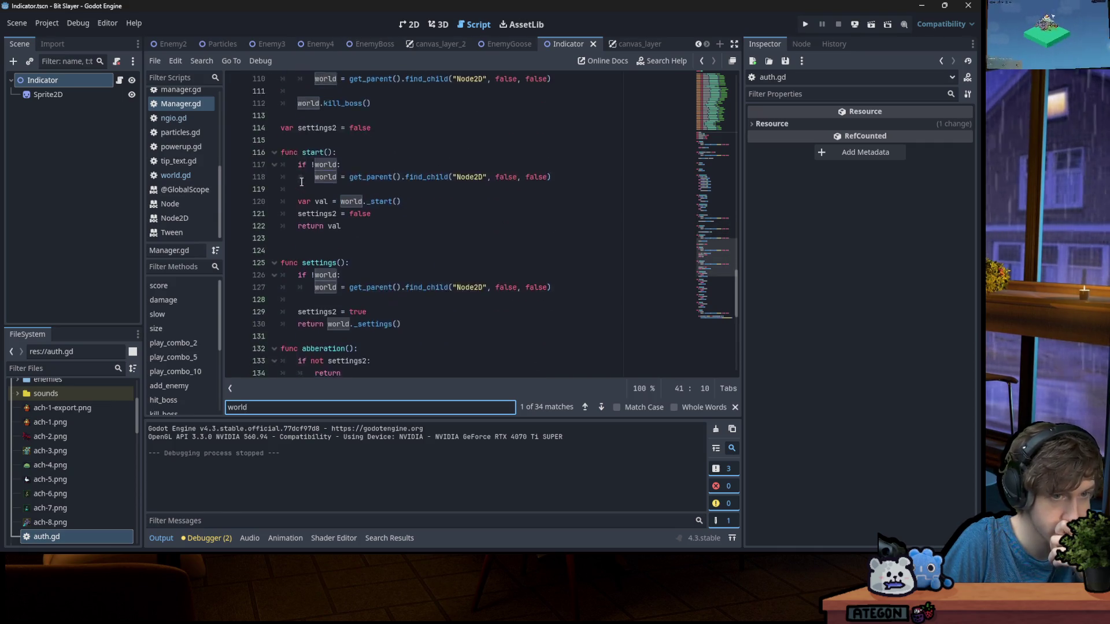
{"action": "scroll", "coordinate": [301, 182], "scroll_direction": "down", "scroll_amount": 8}
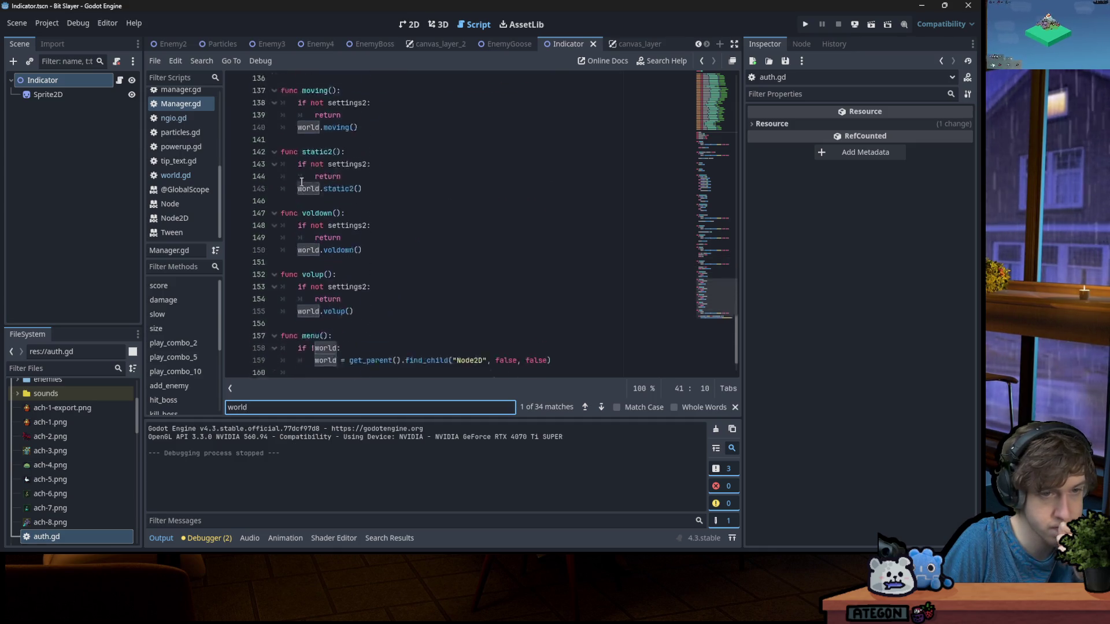
{"action": "scroll", "coordinate": [300, 183], "scroll_direction": "up", "scroll_amount": 6}
{"action": "scroll", "coordinate": [301, 183], "scroll_direction": "up", "scroll_amount": 20}
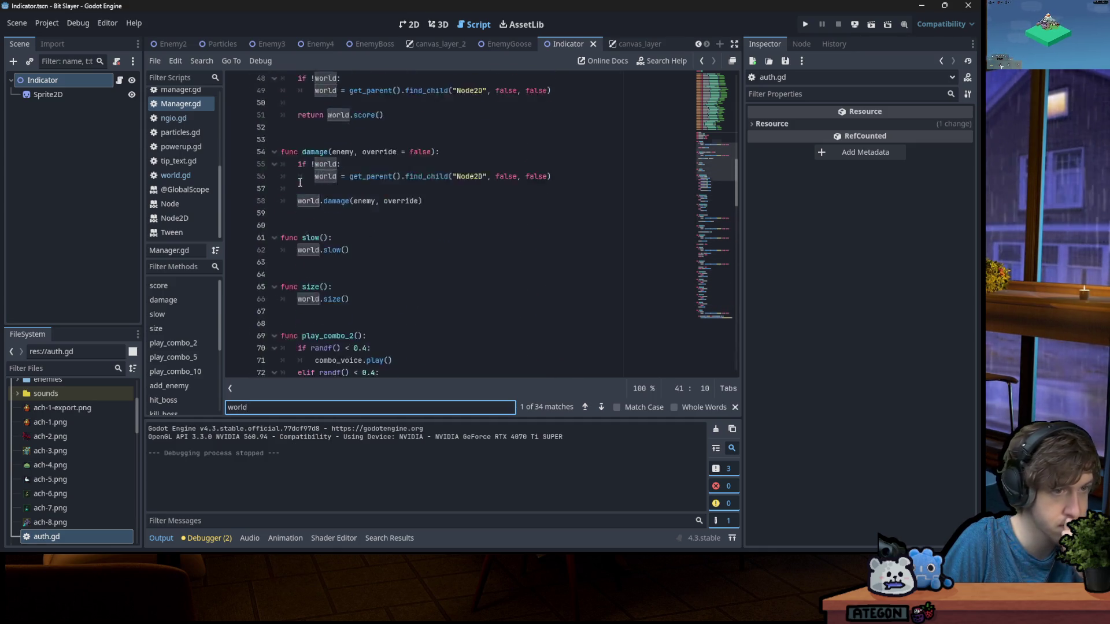
{"action": "scroll", "coordinate": [193, 154], "scroll_direction": "up", "scroll_amount": 1}
{"action": "scroll", "coordinate": [192, 154], "scroll_direction": "up", "scroll_amount": 4}
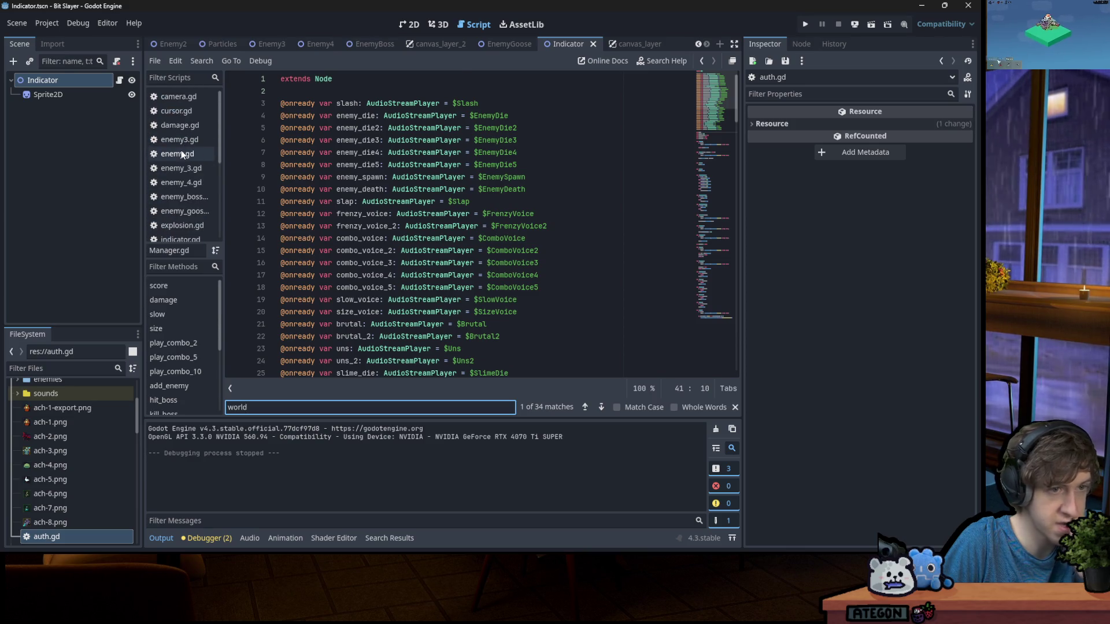
Add a Manager.goblin() line to enemy.gd's kill function and save the script
{"action": "left_click", "coordinate": [182, 152]}
{"action": "key", "text": "Return"}
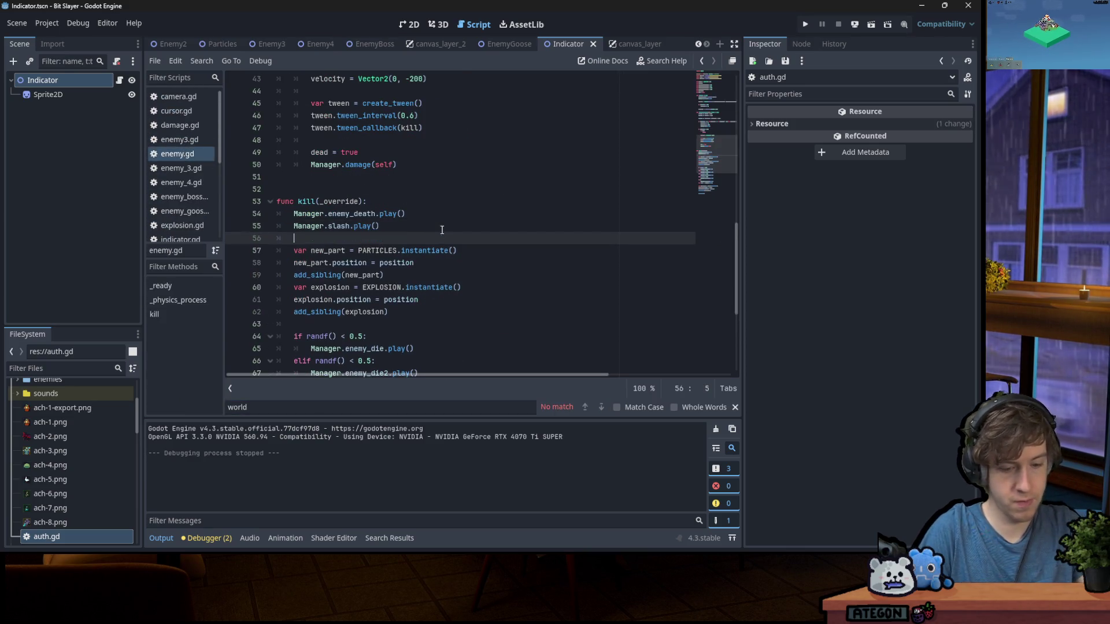
{"action": "type", "text": "Manager."}
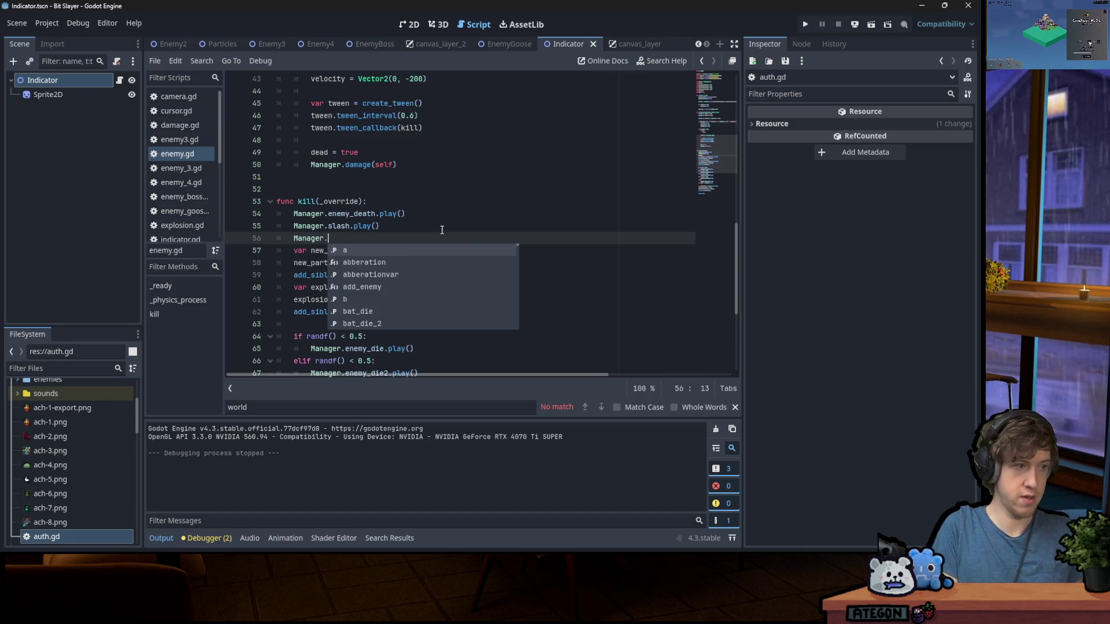
{"action": "type", "text": "gob"}
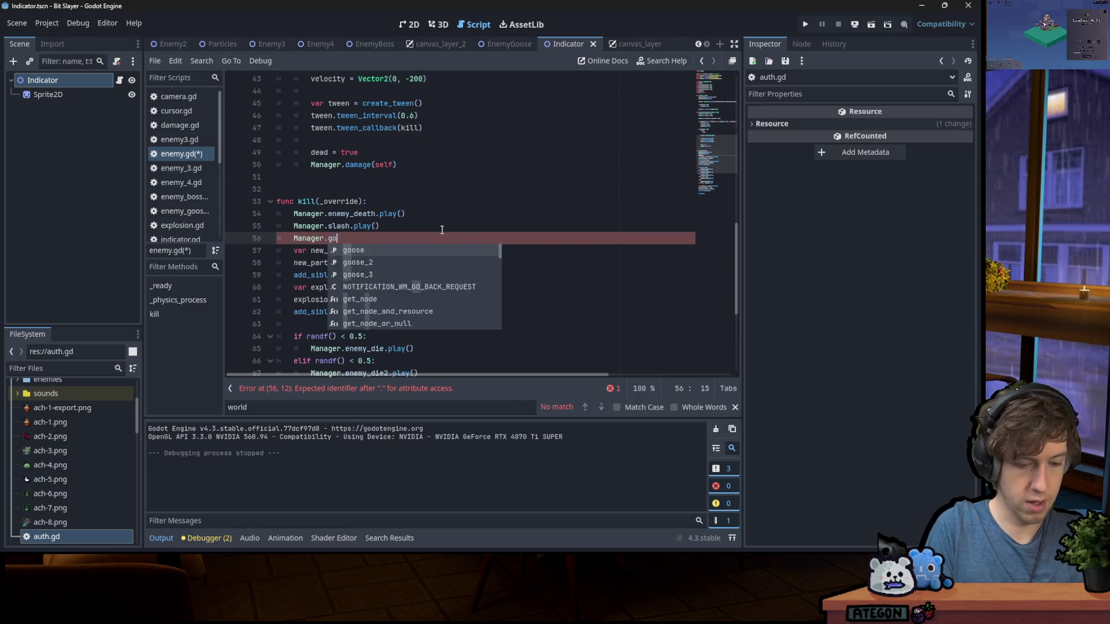
{"action": "key", "text": "Return"}
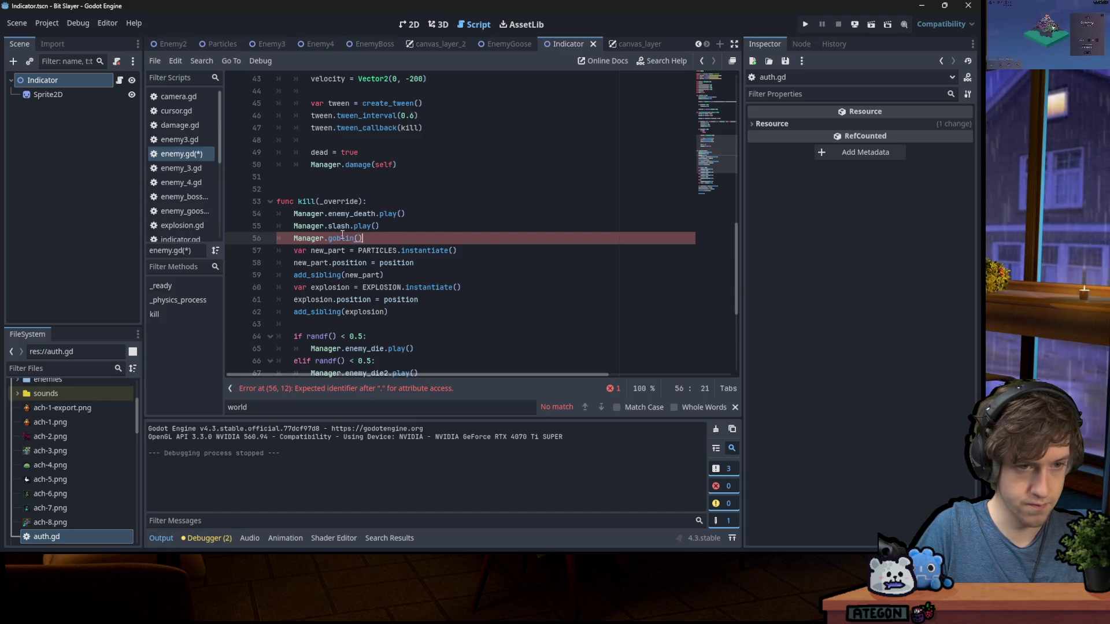
{"action": "key", "text": "ctrl+s"}
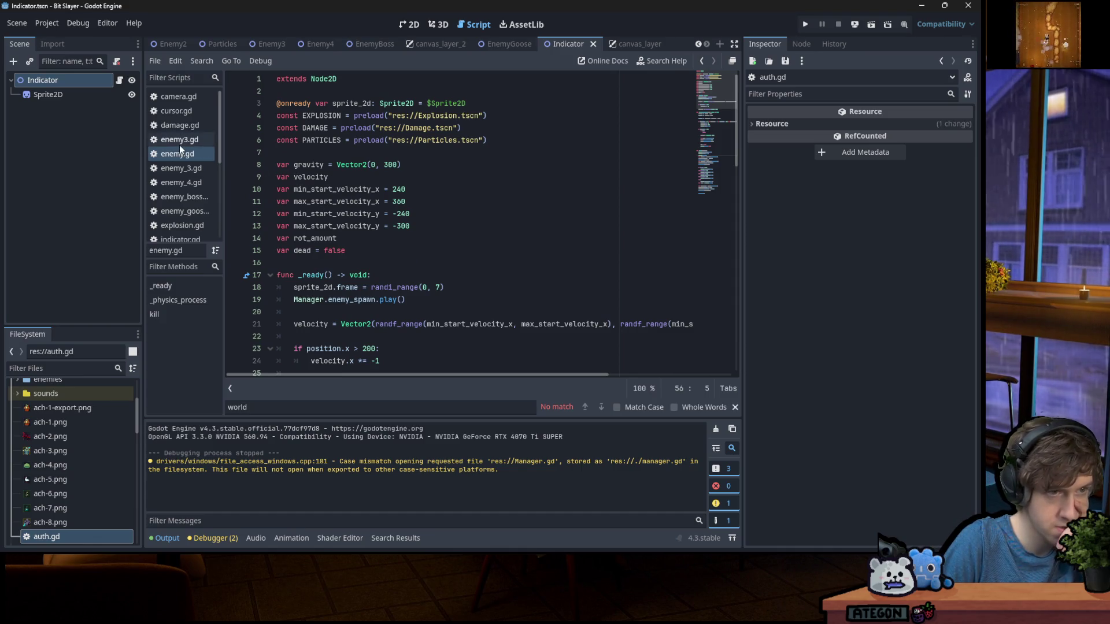
{"action": "scroll", "coordinate": [102, 405], "scroll_direction": "up", "scroll_amount": 5}
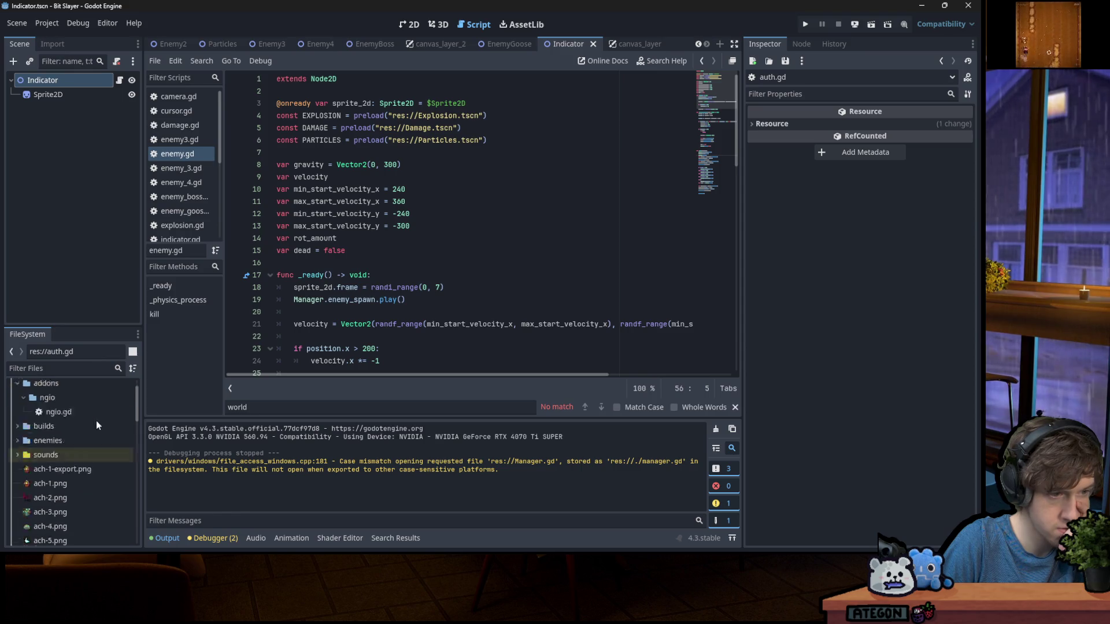
Filter FileSystem by 'enemy', then open the Enemy scene and its attached script
{"action": "left_click", "coordinate": [59, 369]}
{"action": "type", "text": "enemy"}
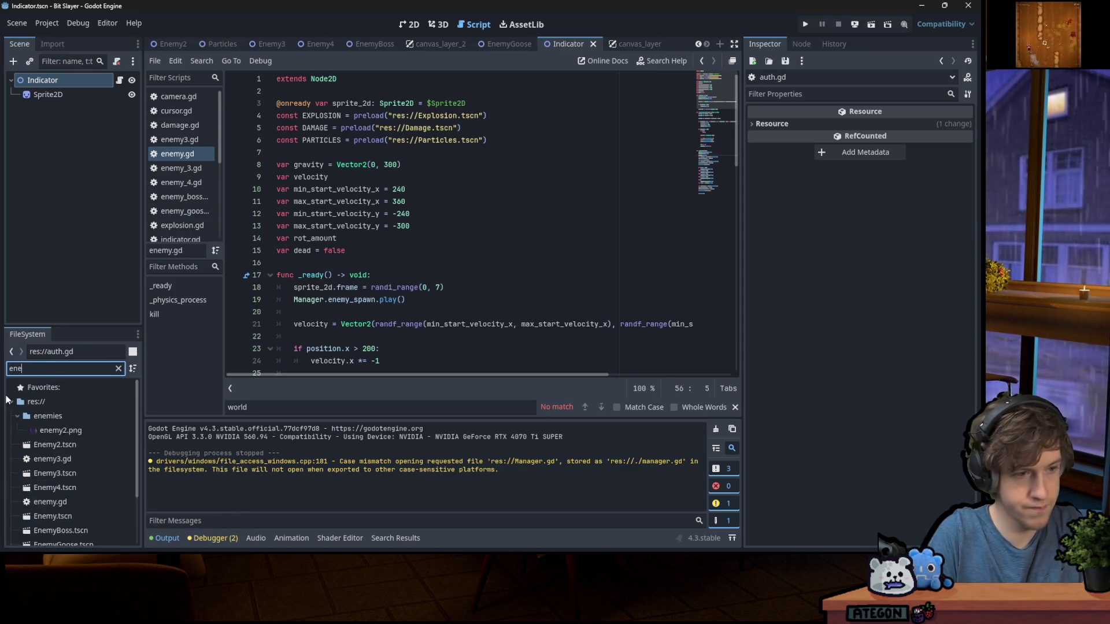
{"action": "double_click", "coordinate": [60, 512]}
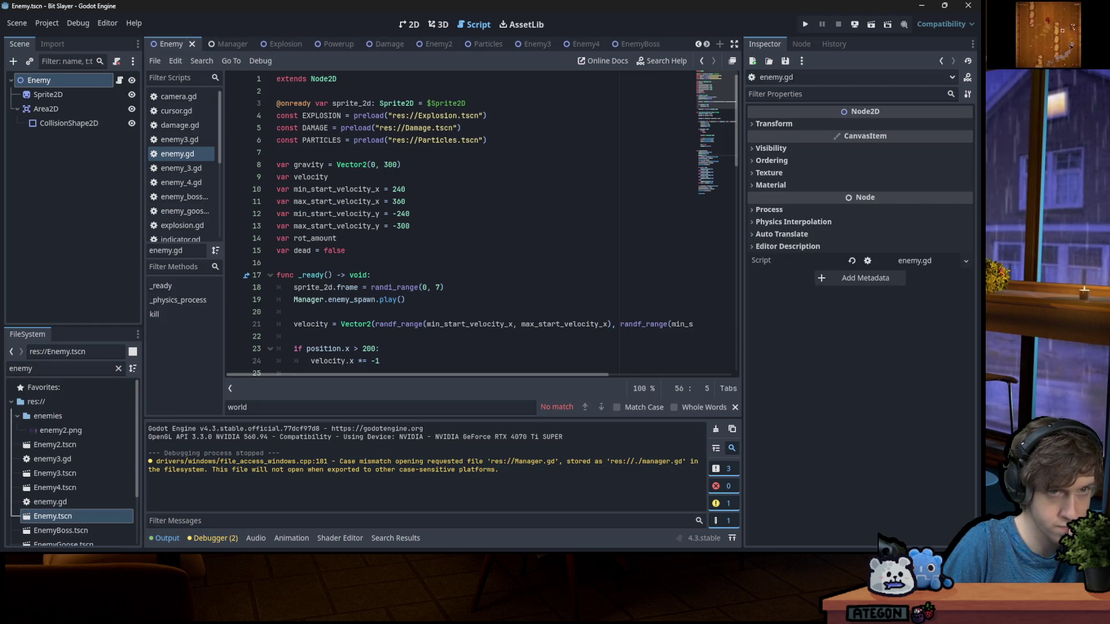
{"action": "left_click", "coordinate": [410, 24]}
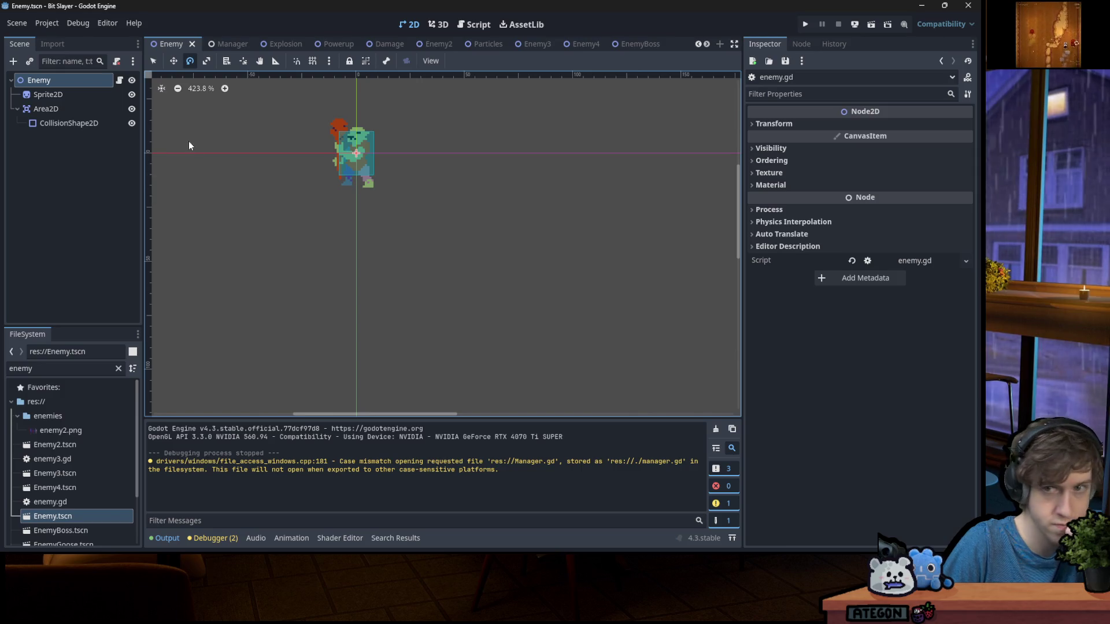
{"action": "left_click", "coordinate": [121, 79]}
{"action": "scroll", "coordinate": [396, 214], "scroll_direction": "down", "scroll_amount": 8}
{"action": "scroll", "coordinate": [395, 214], "scroll_direction": "down", "scroll_amount": 5}
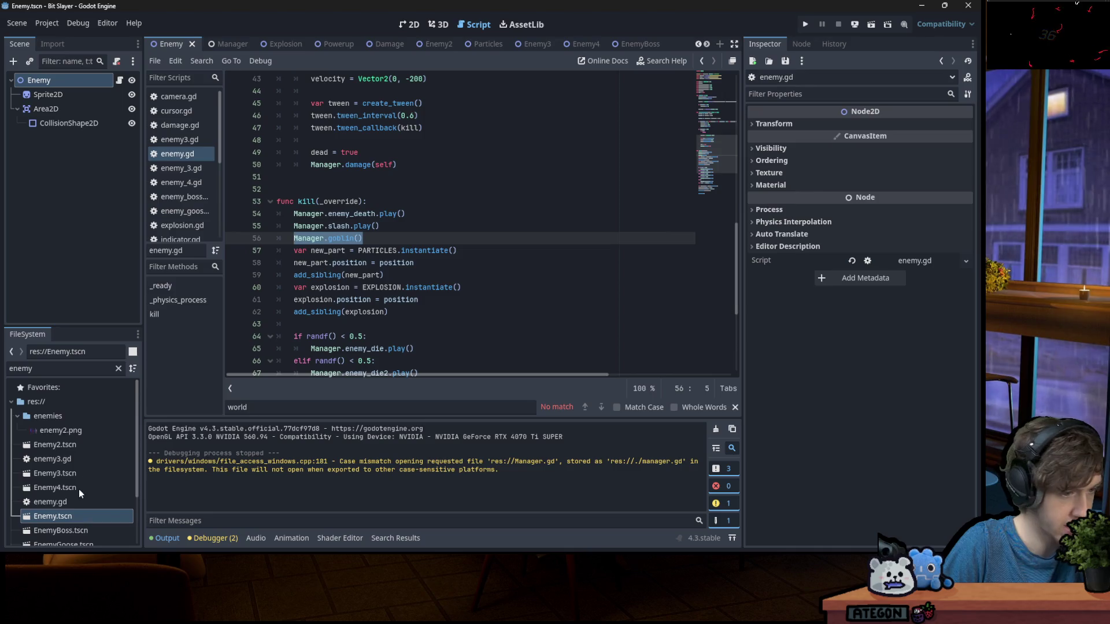
In Enemy2's enemy3.gd, add Manager.critter() after add_sibling(explosion) and save
{"action": "double_click", "coordinate": [79, 445]}
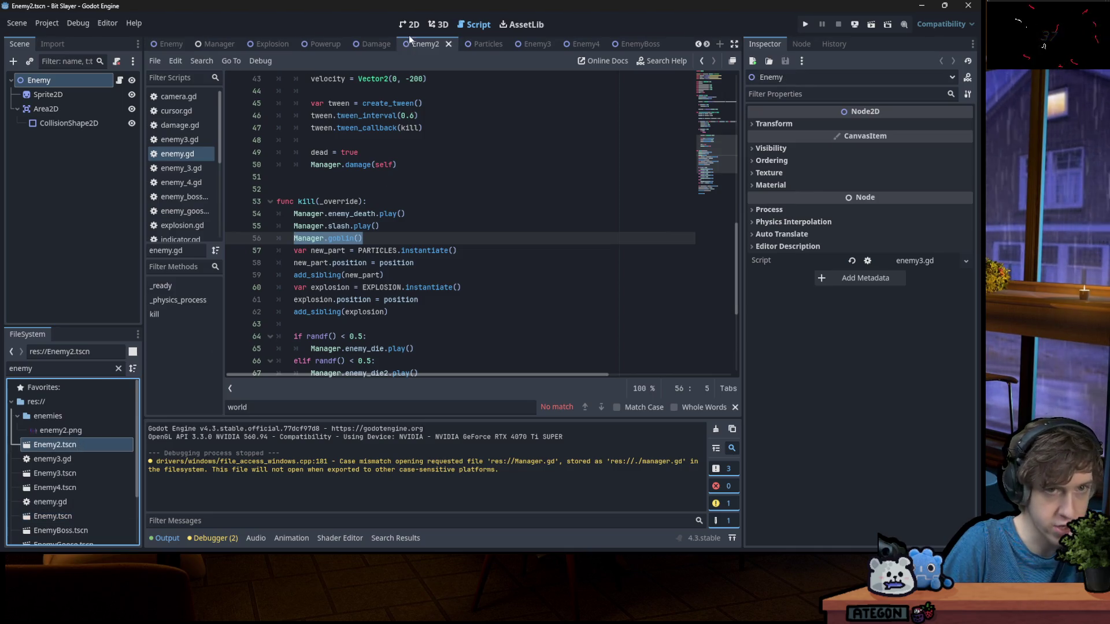
{"action": "left_click", "coordinate": [411, 24]}
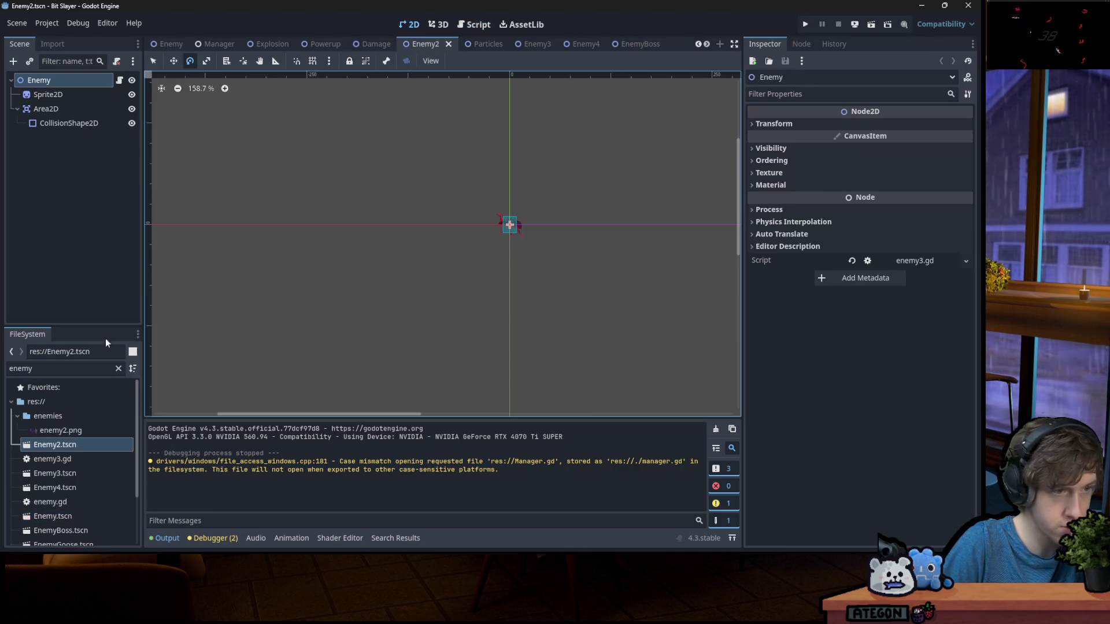
{"action": "left_click", "coordinate": [126, 82]}
{"action": "scroll", "coordinate": [486, 231], "scroll_direction": "down", "scroll_amount": 2}
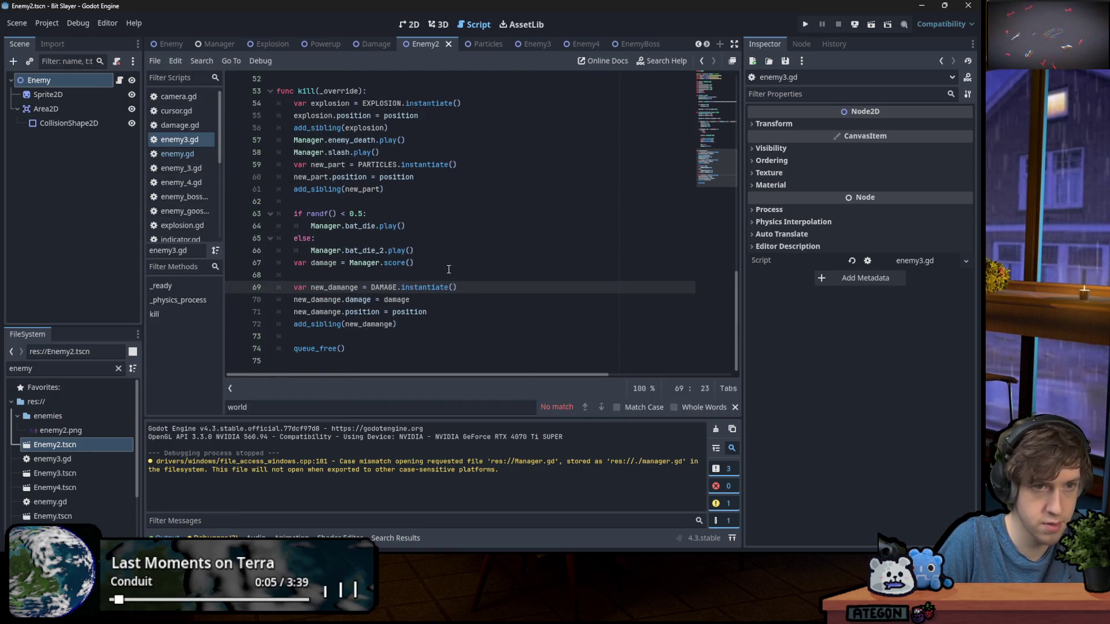
{"action": "left_click", "coordinate": [434, 132]}
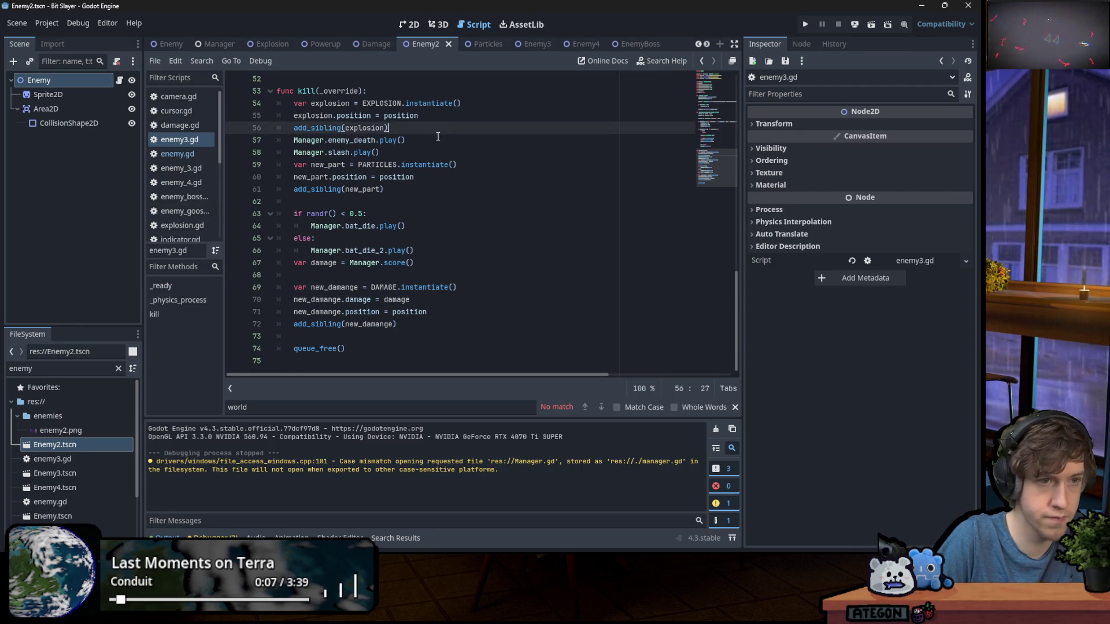
{"action": "key", "text": "Return"}
{"action": "type", "text": "Manager.goblin()"}
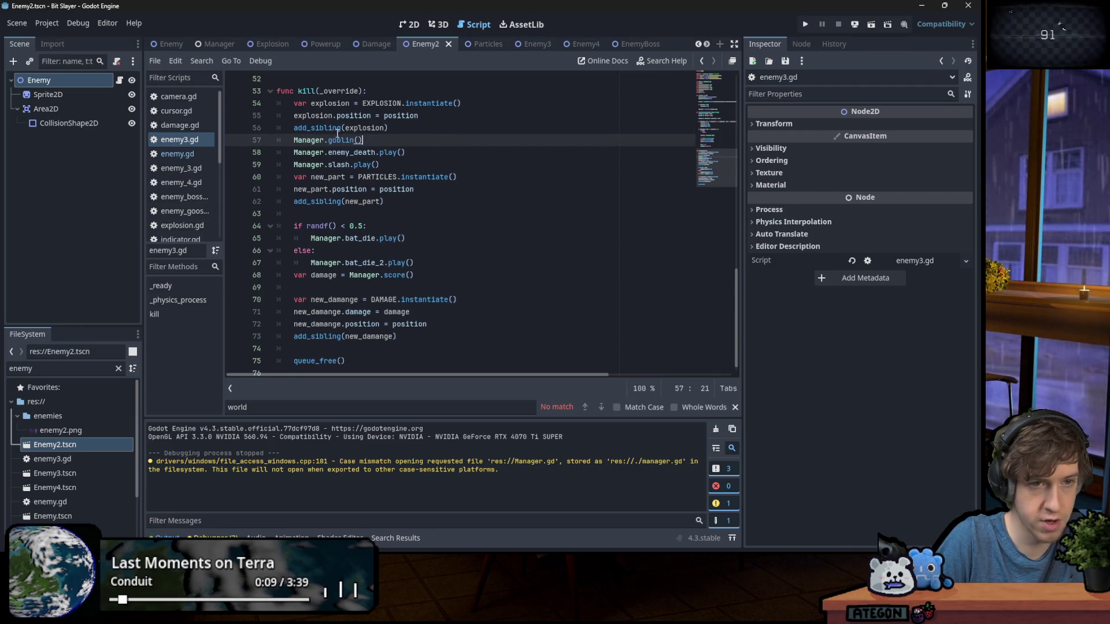
{"action": "double_click", "coordinate": [339, 139]}
{"action": "type", "text": "critter"}
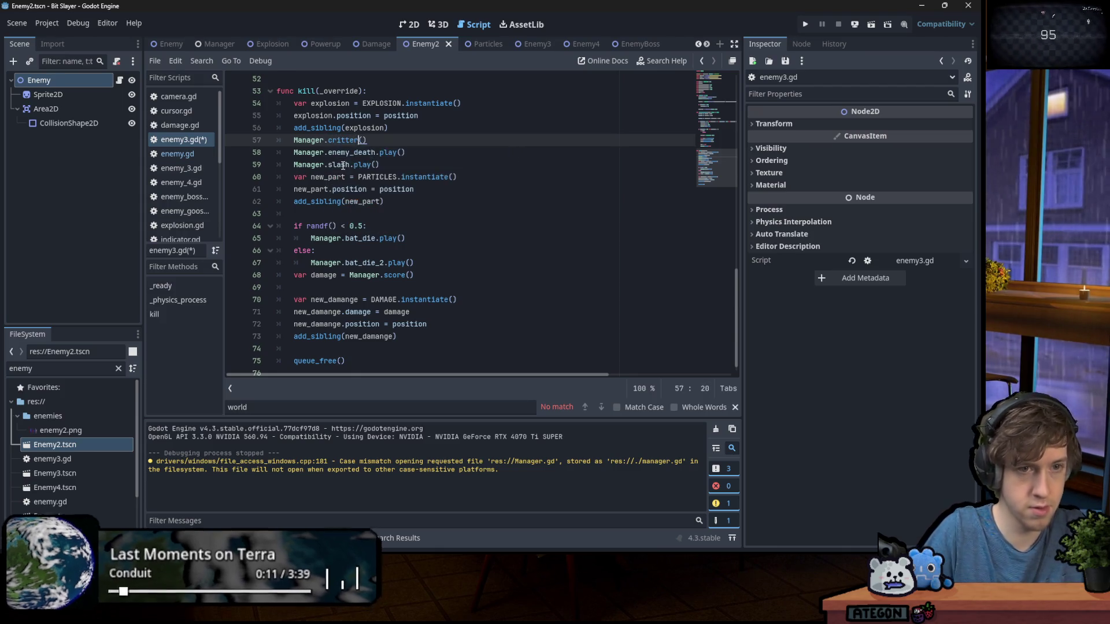
{"action": "key", "text": "ctrl+s"}
{"action": "key", "text": "ctrl+Tab"}
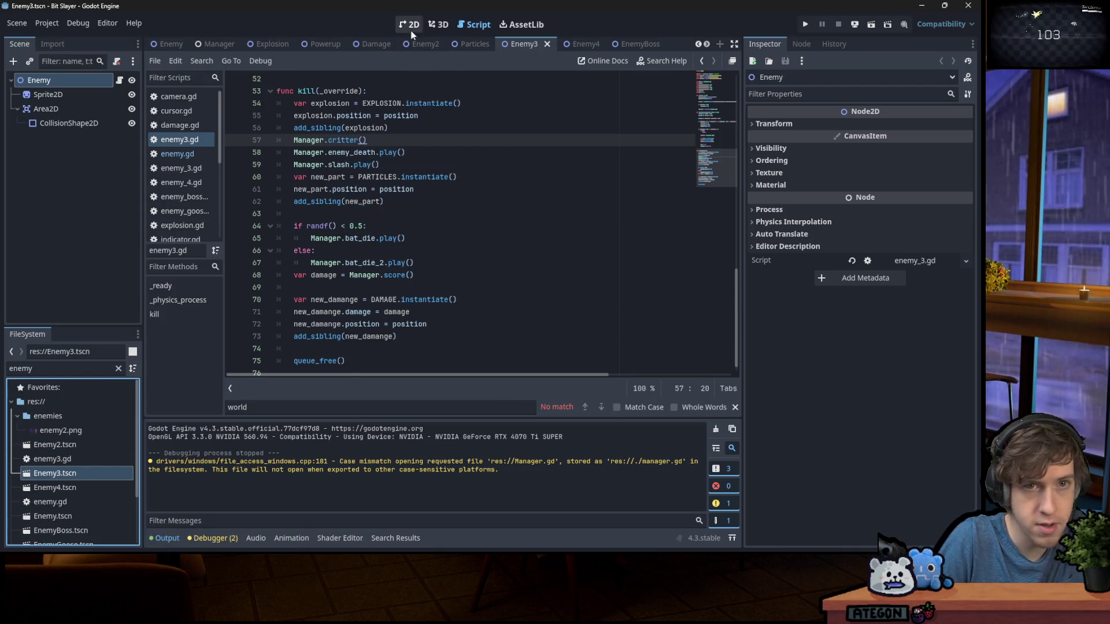
In Enemy3's enemy_3.gd kill(), paste the Manager call and rename it to Manager.slime()
{"action": "left_click", "coordinate": [412, 30]}
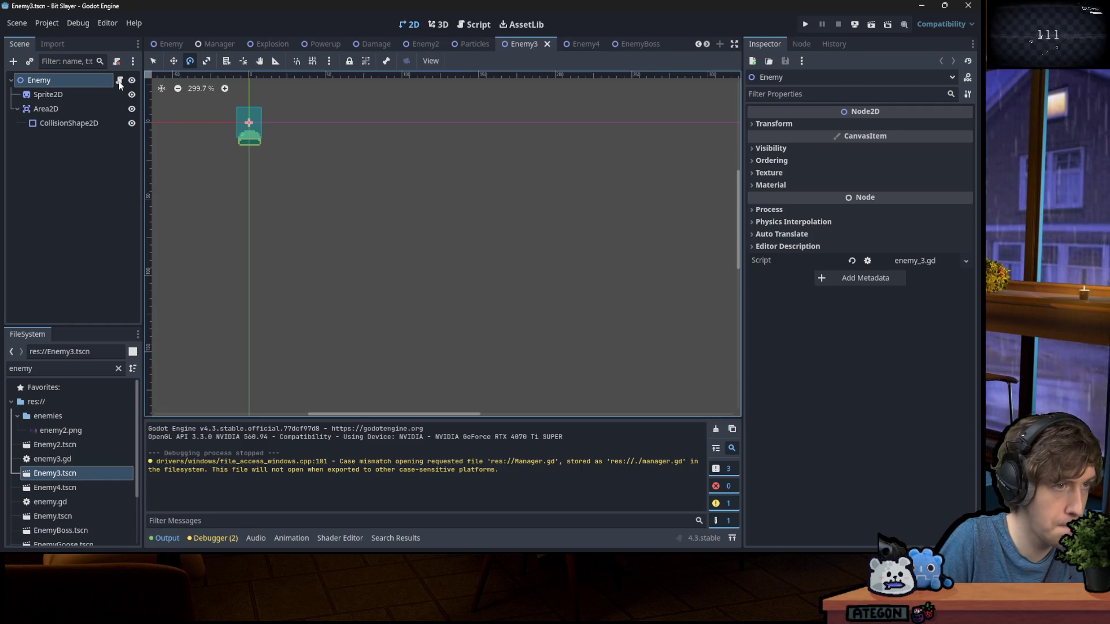
{"action": "left_click", "coordinate": [119, 81]}
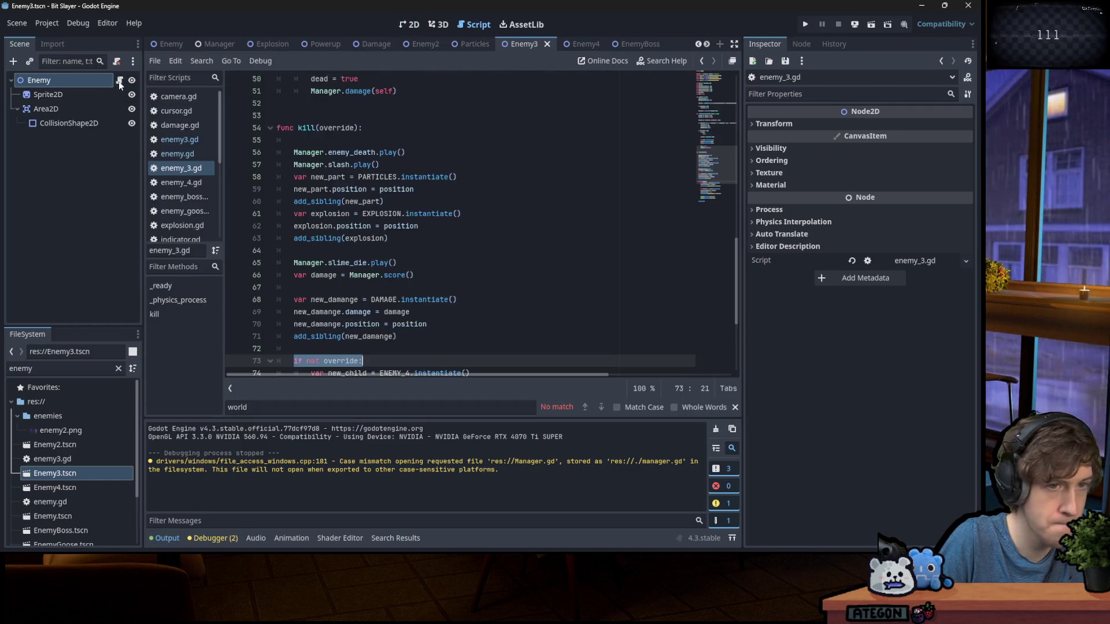
{"action": "left_click", "coordinate": [420, 152]}
{"action": "left_click", "coordinate": [375, 141]}
{"action": "type", "text": "Manager.goblin()"}
{"action": "double_click", "coordinate": [339, 140]}
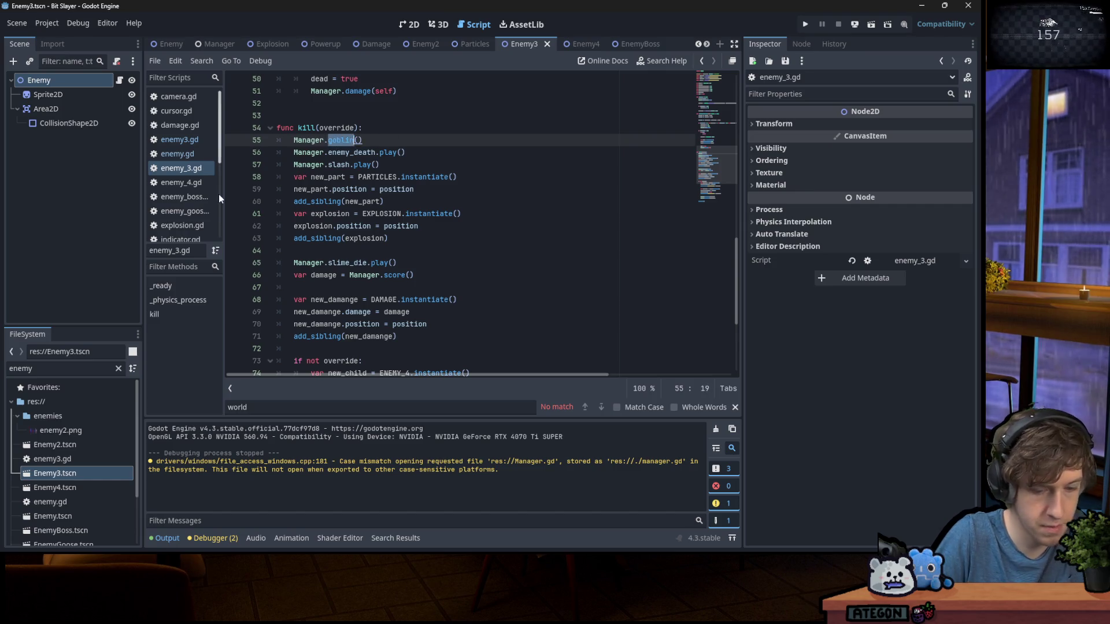
{"action": "type", "text": "slime"}
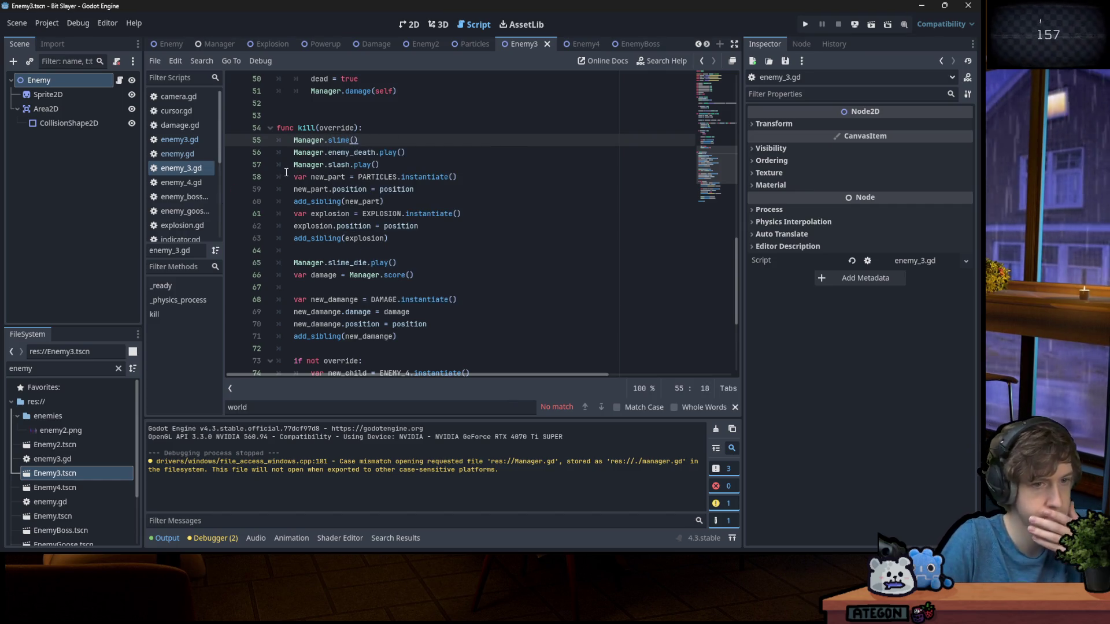
Browse the enemy_4.gd and enemy_3.gd scripts, then open the EnemyGoose scene
{"action": "double_click", "coordinate": [65, 493]}
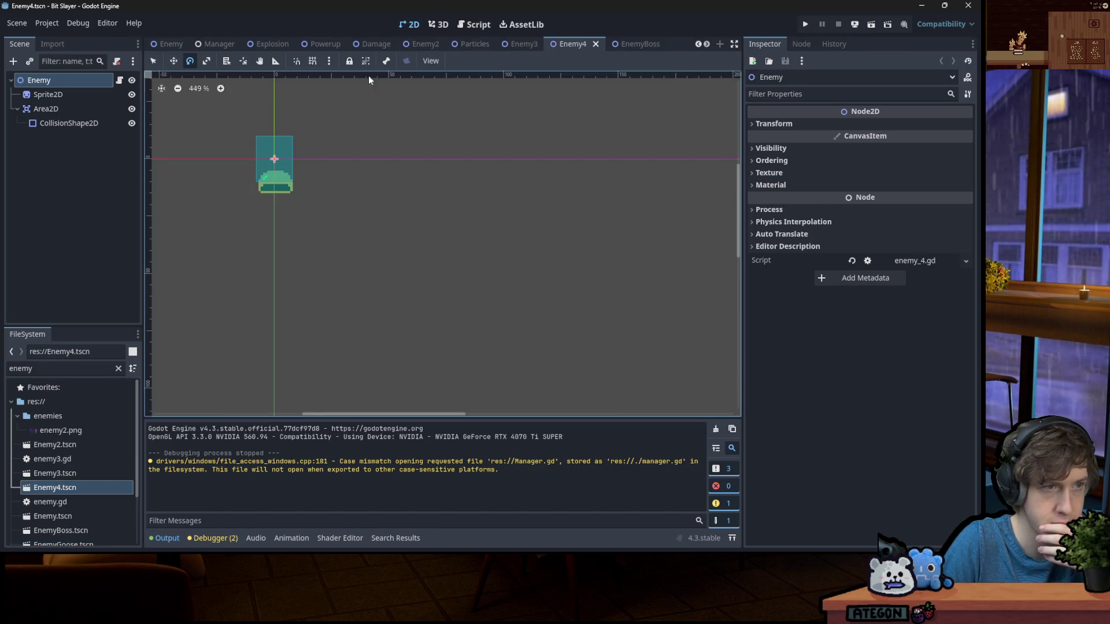
{"action": "double_click", "coordinate": [75, 472]}
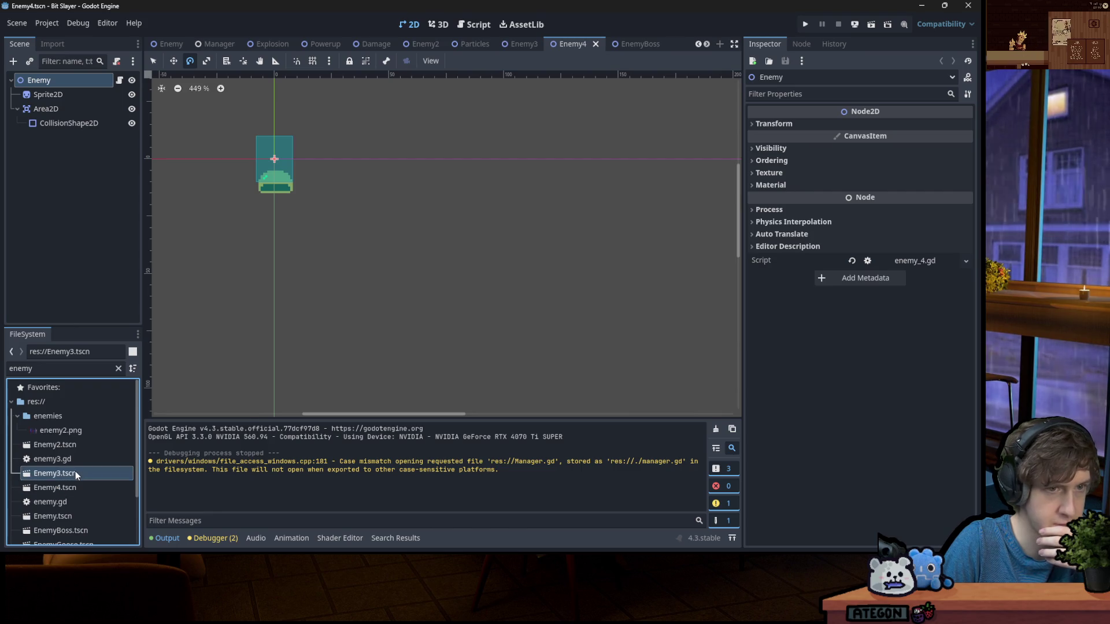
{"action": "double_click", "coordinate": [78, 489]}
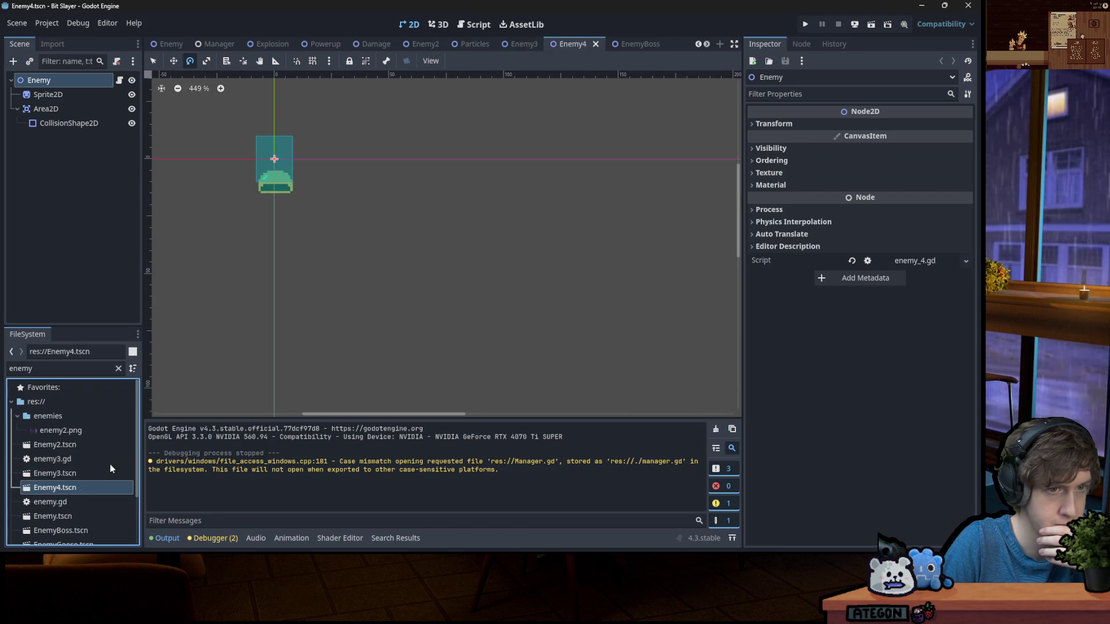
{"action": "left_click", "coordinate": [466, 25]}
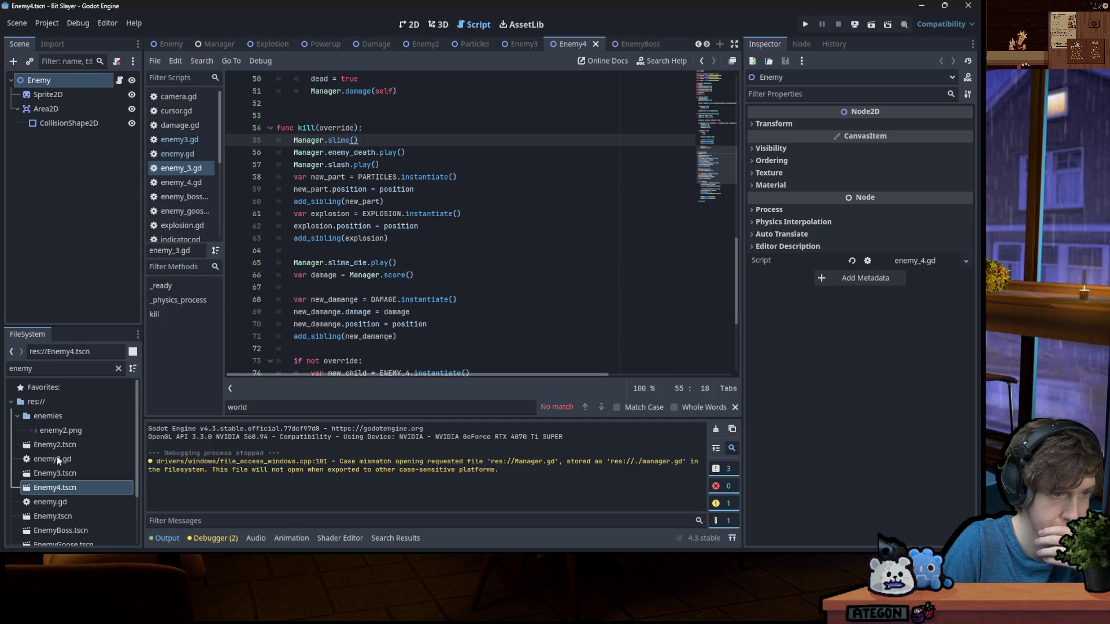
{"action": "left_click", "coordinate": [120, 81]}
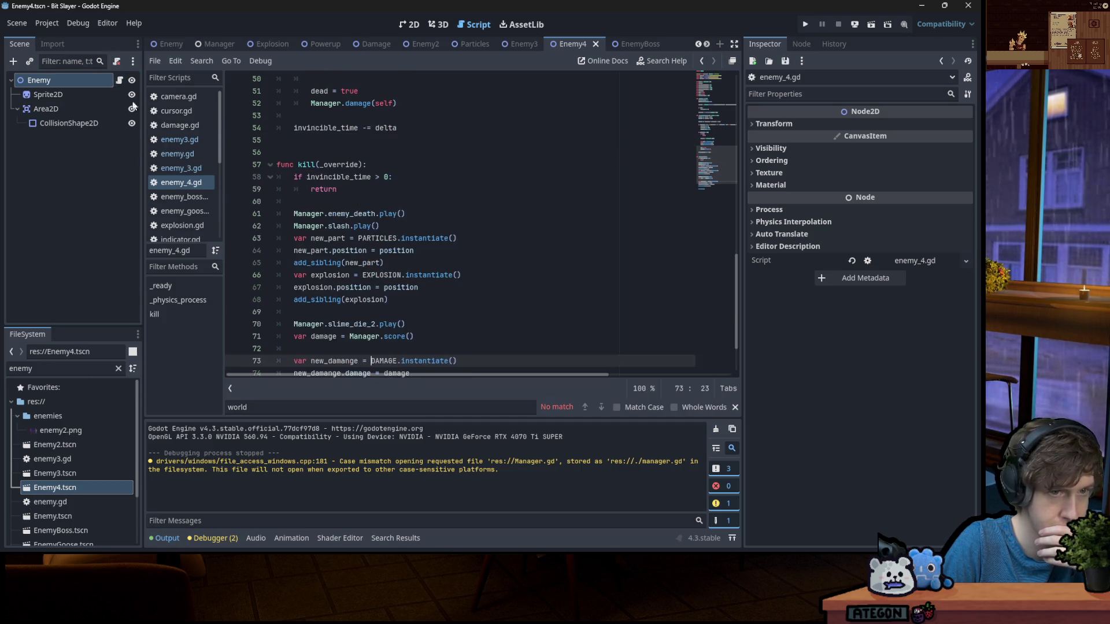
{"action": "left_click", "coordinate": [179, 168]}
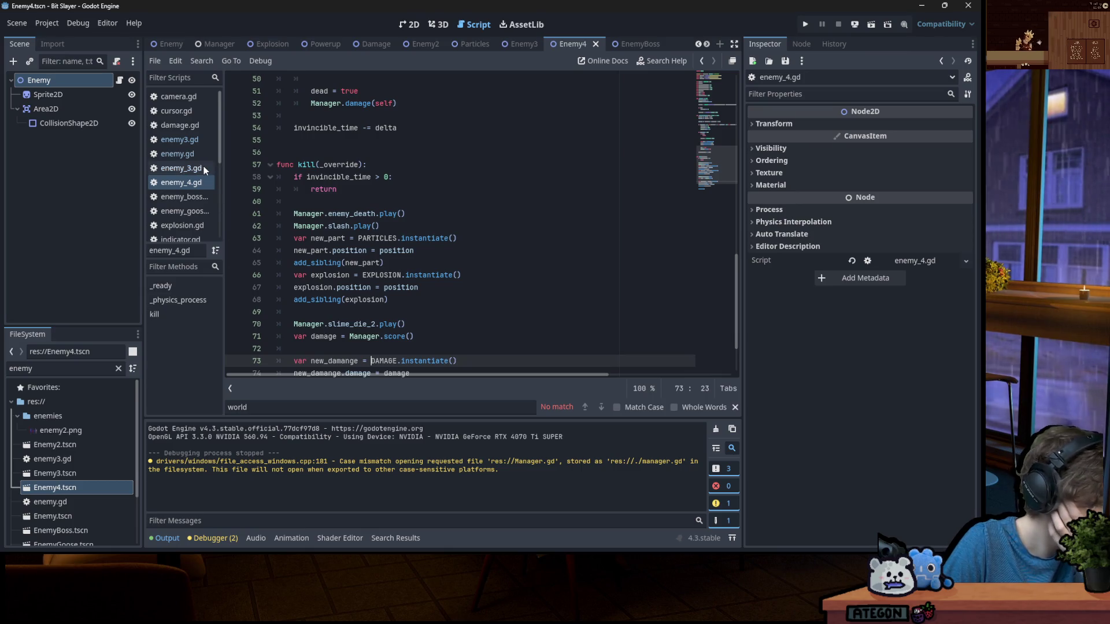
{"action": "scroll", "coordinate": [295, 191], "scroll_direction": "down", "scroll_amount": 3}
{"action": "scroll", "coordinate": [295, 191], "scroll_direction": "down", "scroll_amount": 1}
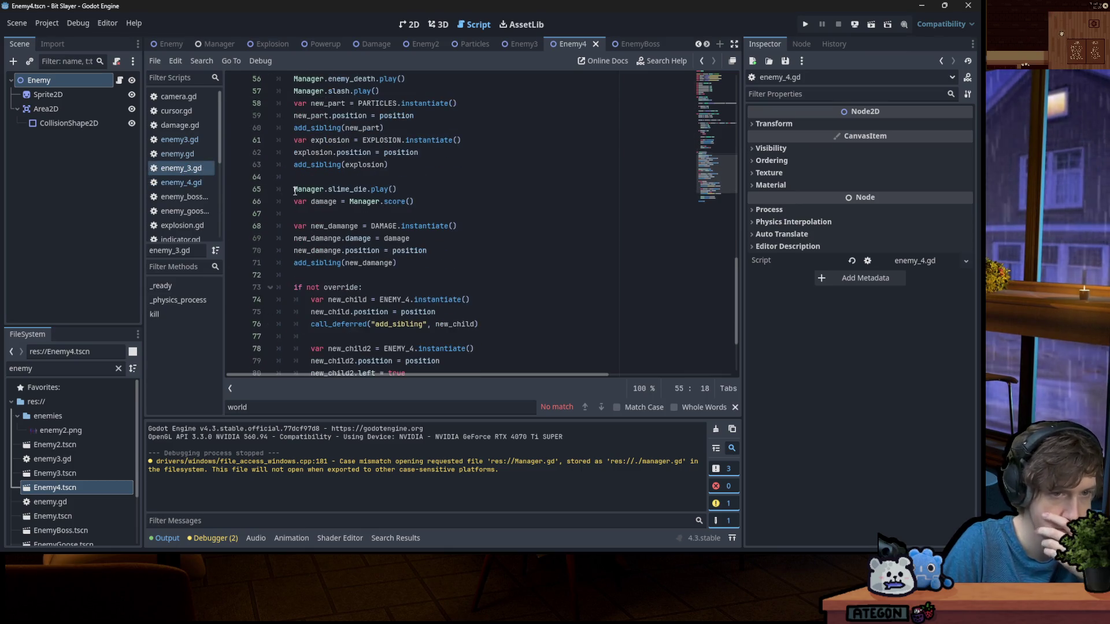
{"action": "scroll", "coordinate": [294, 191], "scroll_direction": "down", "scroll_amount": 2}
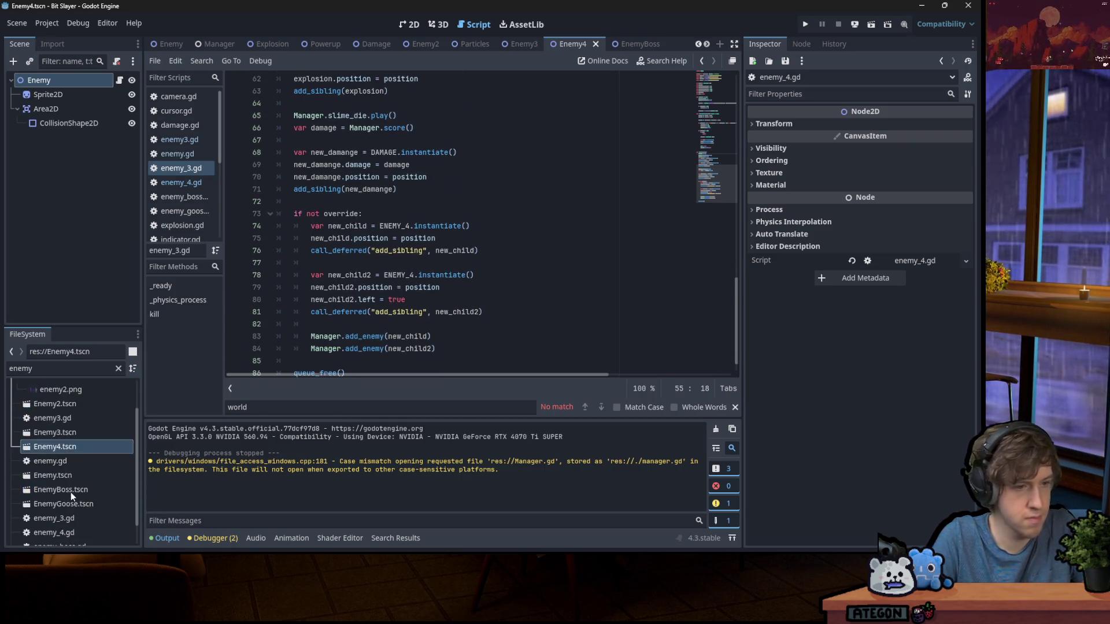
{"action": "scroll", "coordinate": [70, 491], "scroll_direction": "down", "scroll_amount": 2}
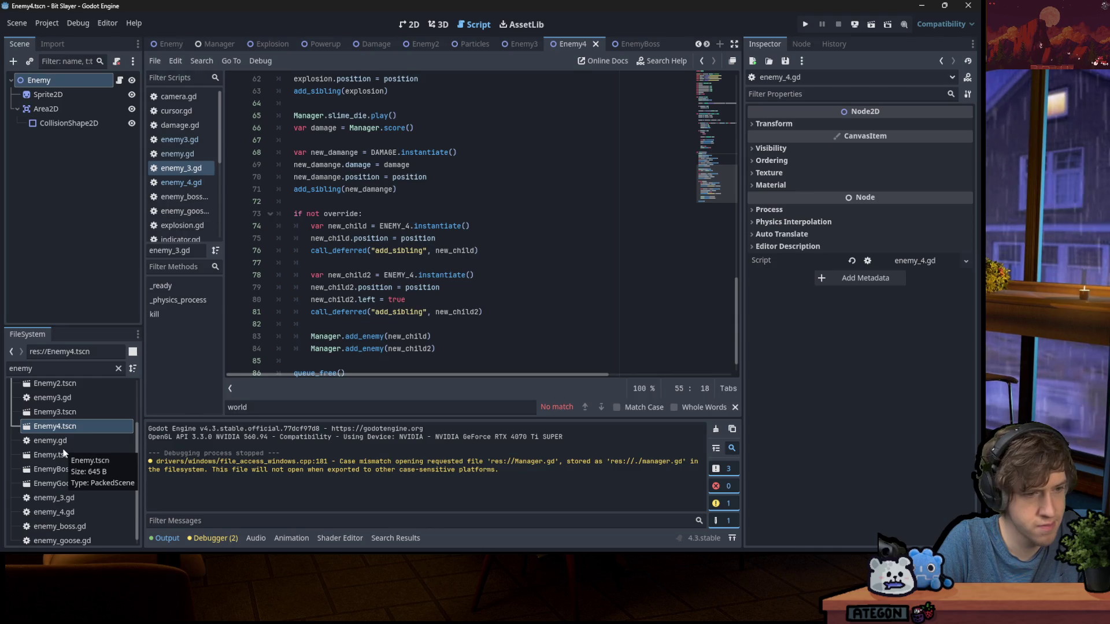
{"action": "double_click", "coordinate": [65, 483]}
{"action": "left_click", "coordinate": [409, 25]}
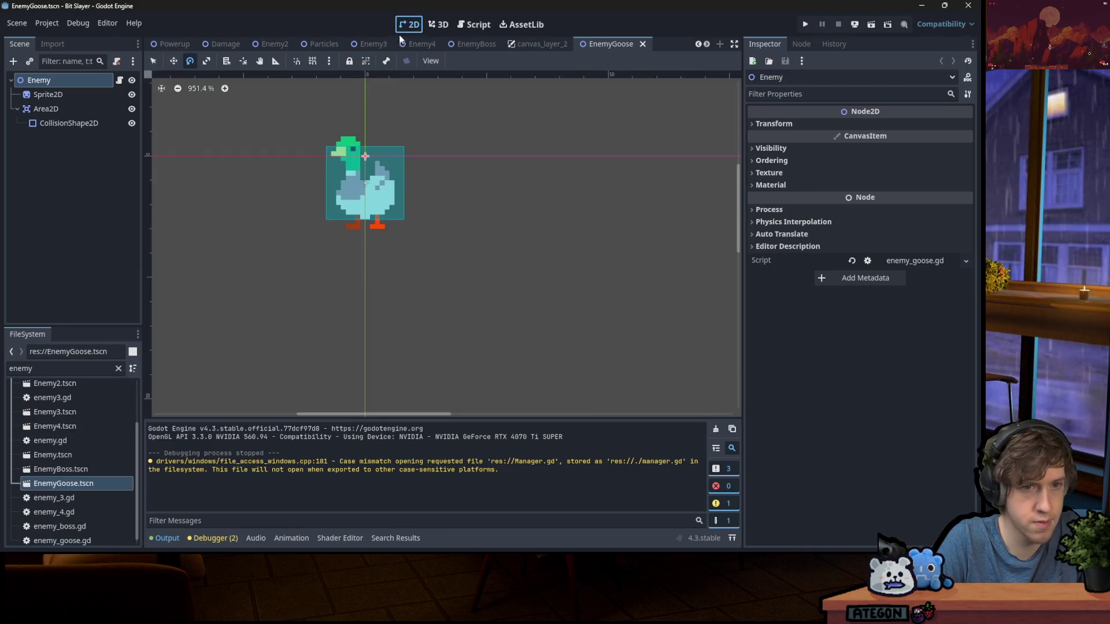
Add Manager.goose() under 'health -= 1' in enemy_goose.gd's kill(), then jump to Manager.gd
{"action": "left_click", "coordinate": [120, 80]}
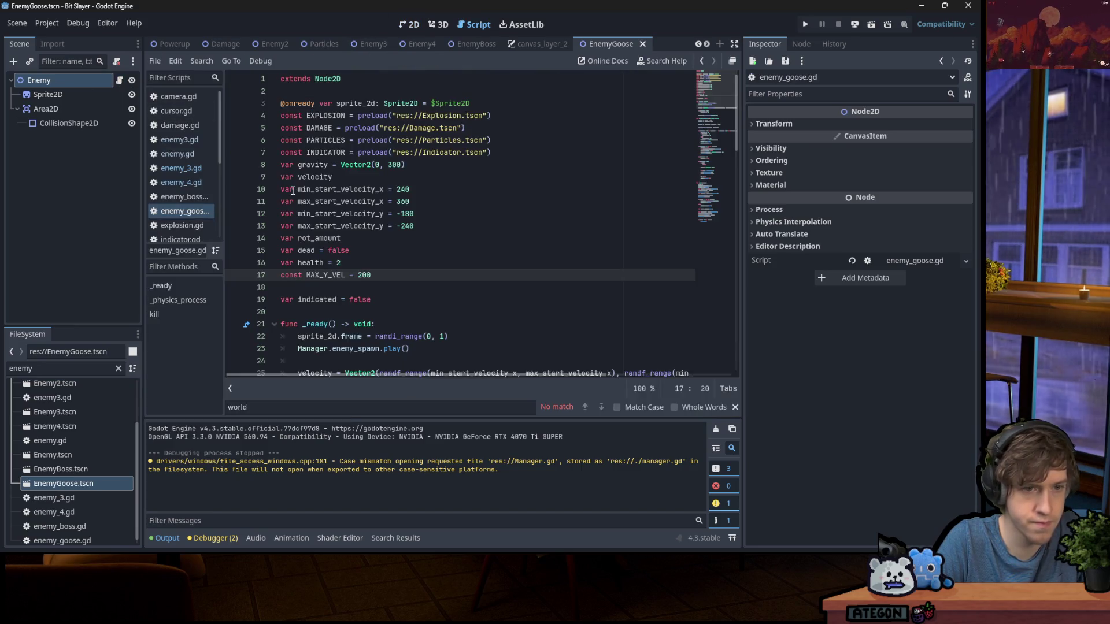
{"action": "scroll", "coordinate": [377, 208], "scroll_direction": "down", "scroll_amount": 9}
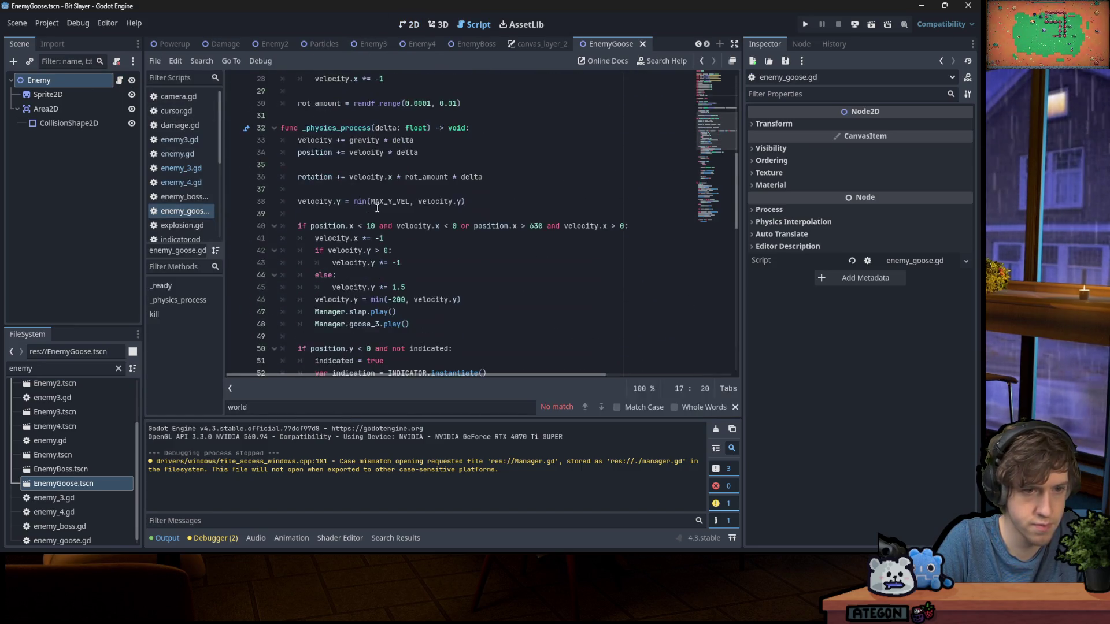
{"action": "scroll", "coordinate": [377, 207], "scroll_direction": "down", "scroll_amount": 13}
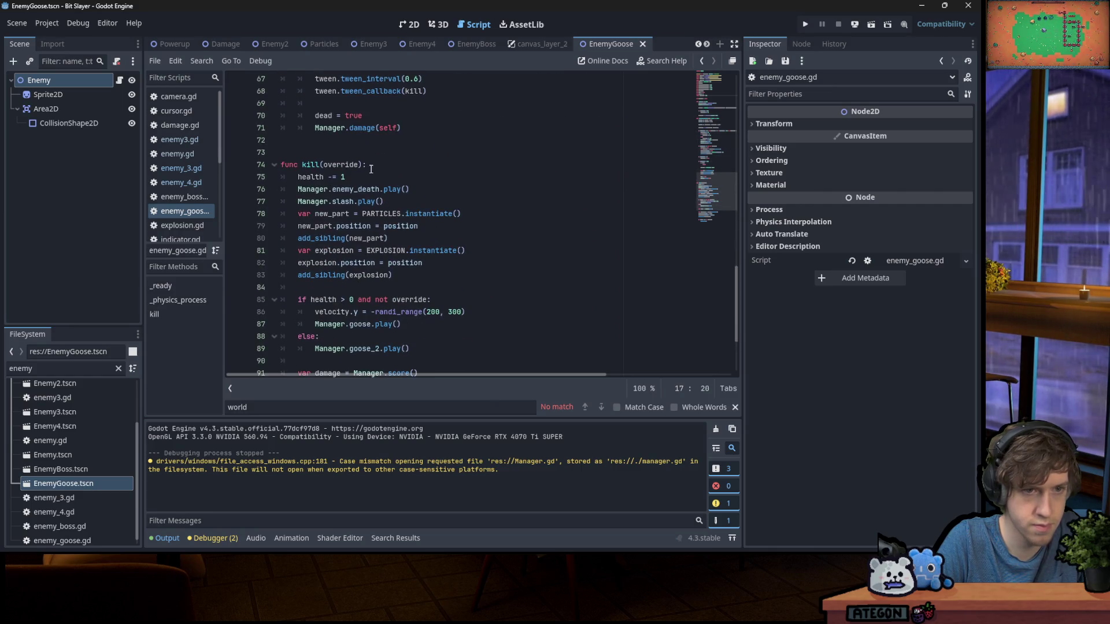
{"action": "left_click", "coordinate": [394, 177]}
{"action": "key", "text": "Return"}
{"action": "type", "text": "Manager.goblin()"}
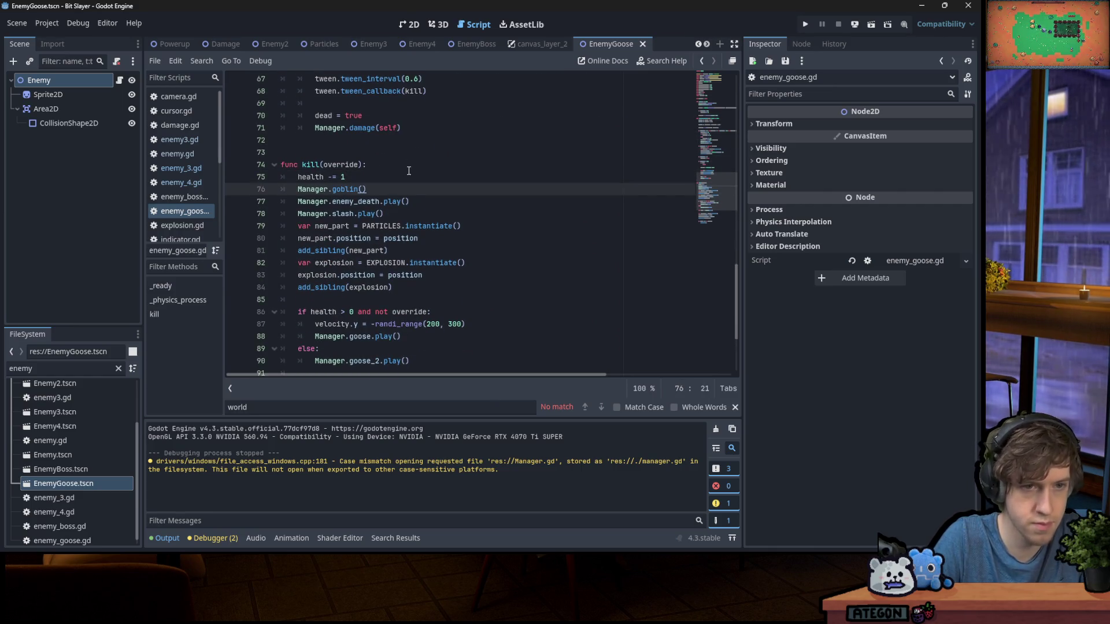
{"action": "double_click", "coordinate": [350, 188]}
{"action": "type", "text": "goose"}
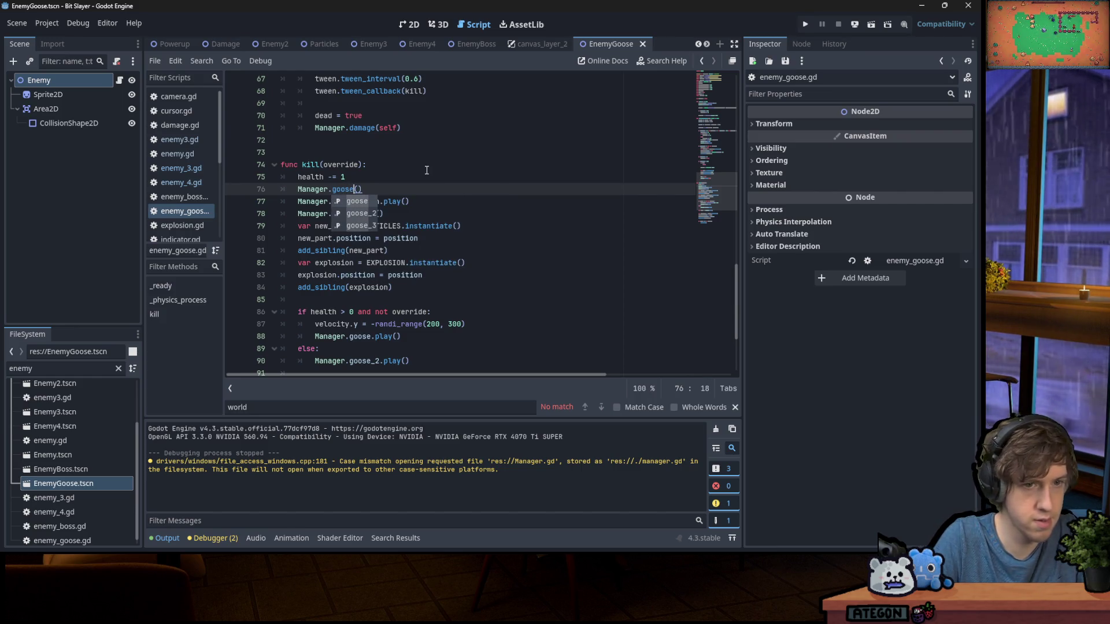
{"action": "left_click", "coordinate": [427, 170]}
{"action": "key", "text": "Down"}
{"action": "left_click", "coordinate": [310, 190], "text": "ctrl"}
{"action": "scroll", "coordinate": [431, 200], "scroll_direction": "down", "scroll_amount": 10}
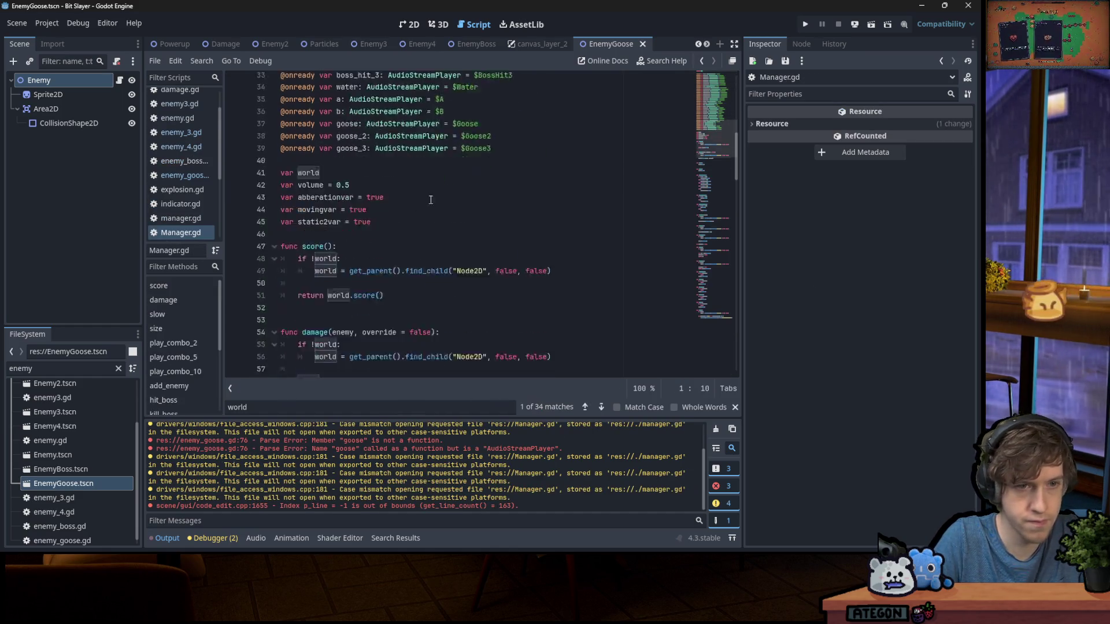
Add a func goblin(): pass stub at the end of Manager.gd
{"action": "scroll", "coordinate": [430, 199], "scroll_direction": "down", "scroll_amount": 20}
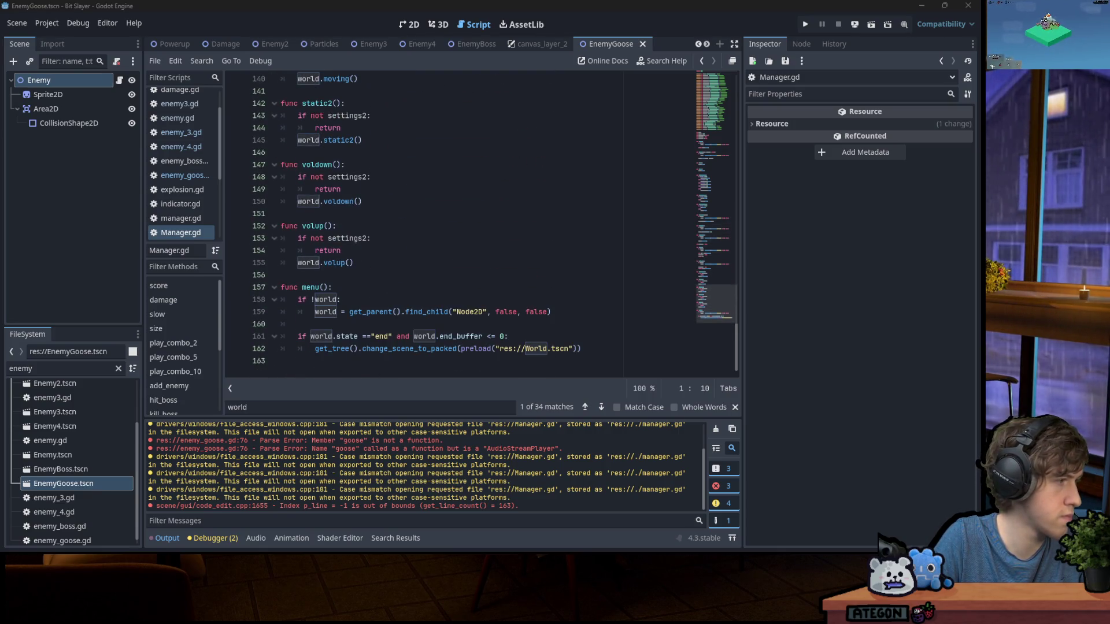
{"action": "left_click", "coordinate": [415, 363]}
{"action": "key", "text": "Return"}
{"action": "type", "text": "f"}
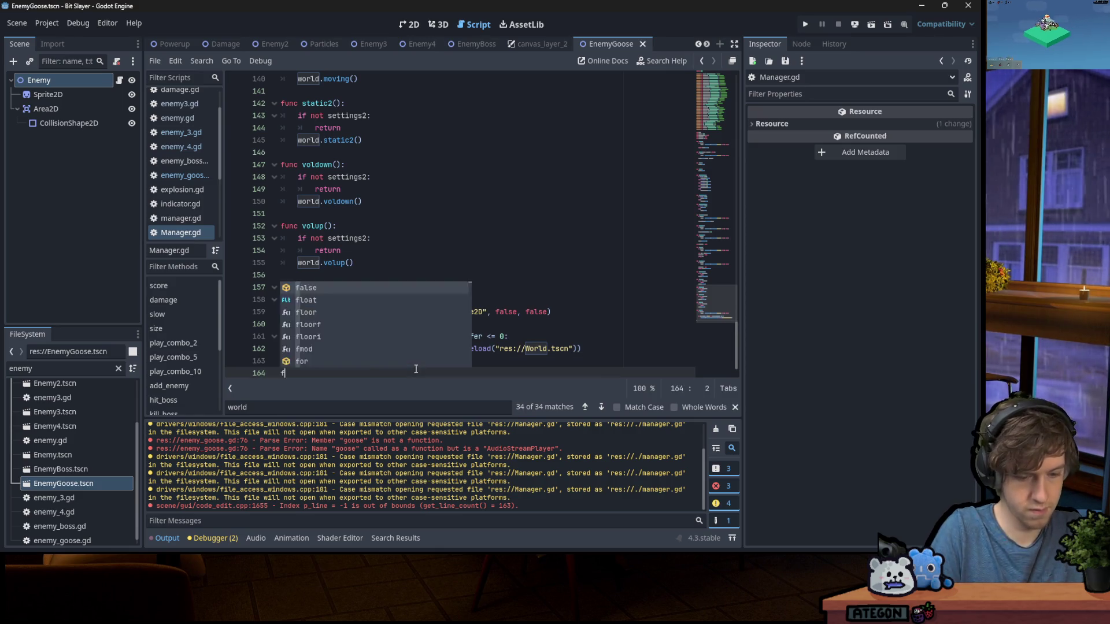
{"action": "type", "text": "unc goblin"}
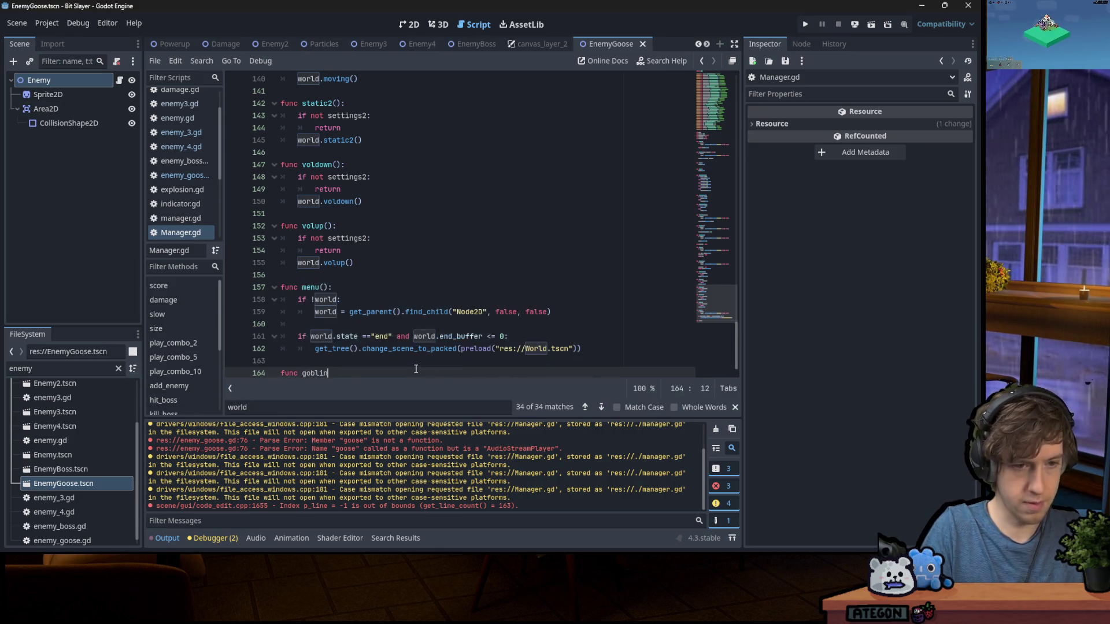
{"action": "key", "text": "Return"}
{"action": "type", "text": "pass"}
{"action": "key", "text": "Return"}
{"action": "key", "text": "Return"}
Copy the goblin stub and paste three more copies below it
{"action": "left_click_drag", "start_coordinate": [312, 370], "coordinate": [258, 345]}
{"action": "key", "text": "ctrl+c"}
{"action": "left_click", "coordinate": [301, 373]}
{"action": "key", "text": "ctrl+v"}
{"action": "key", "text": "Return"}
{"action": "key", "text": "Return"}
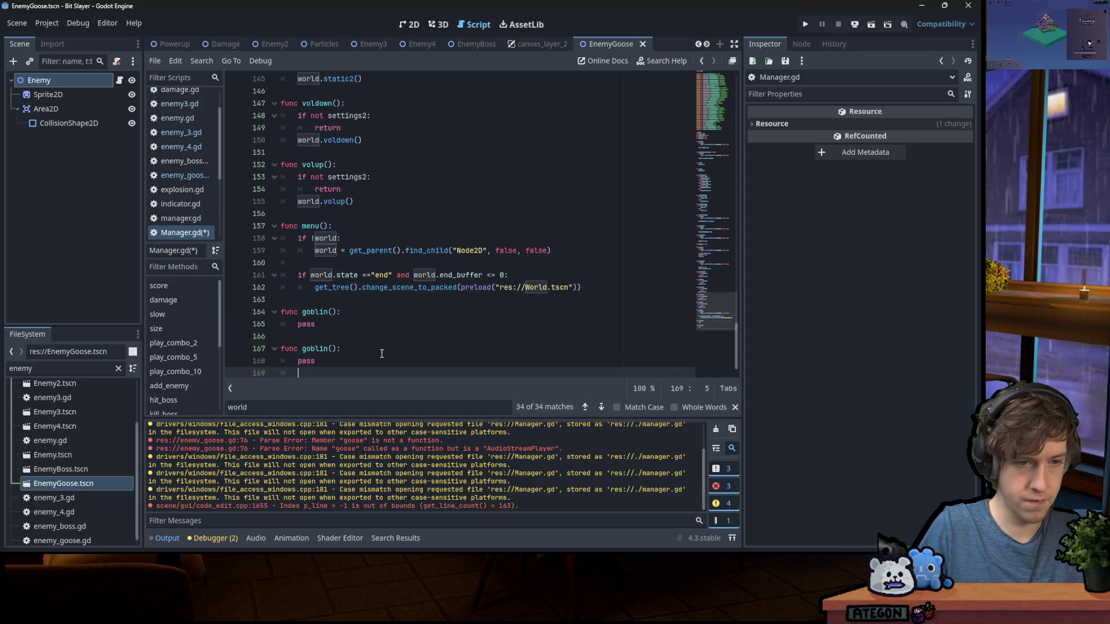
{"action": "key", "text": "ctrl+v"}
{"action": "key", "text": "Return"}
{"action": "key", "text": "Return"}
{"action": "key", "text": "ctrl+v"}
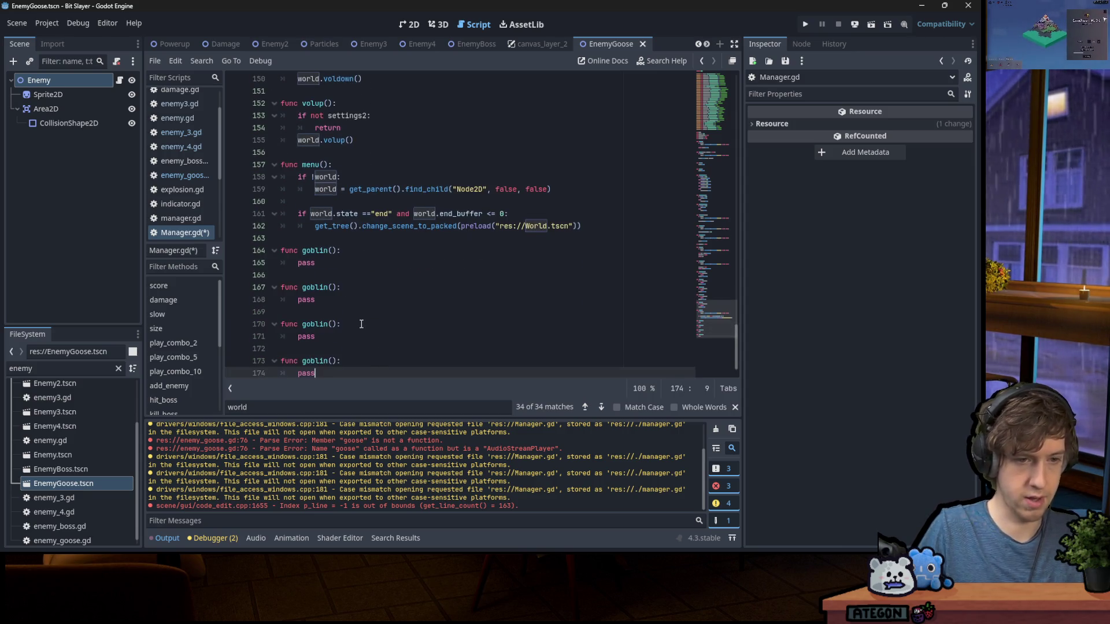
Rename the copies to critter, slime and goose, and save Manager.gd
{"action": "double_click", "coordinate": [309, 287]}
{"action": "type", "text": "cl"}
{"action": "key", "text": "BackSpace"}
{"action": "type", "text": "reitter"}
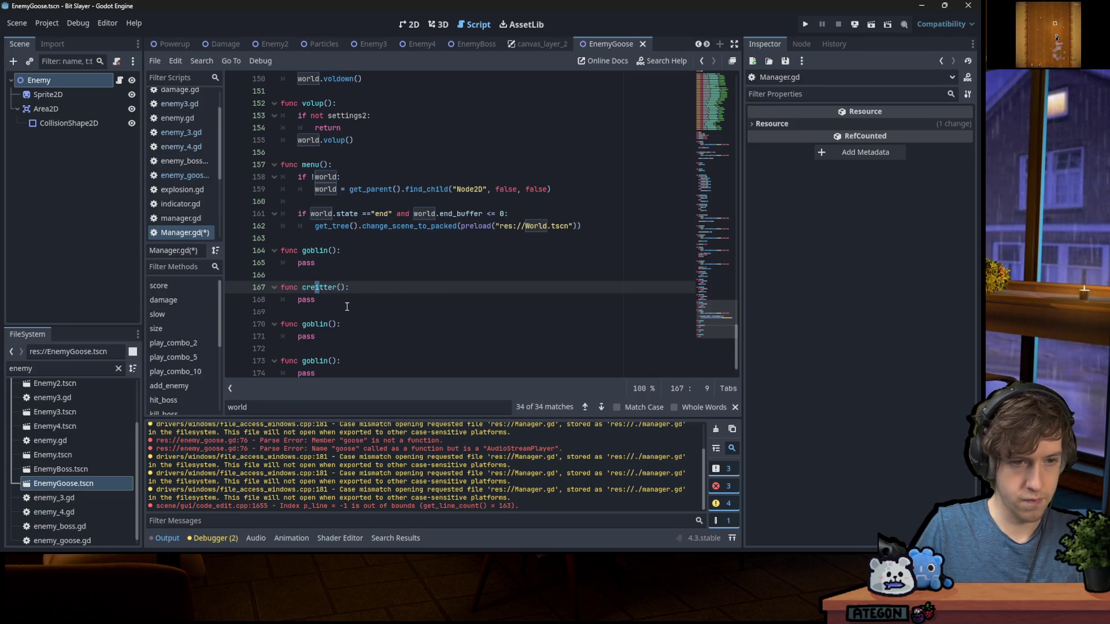
{"action": "key", "text": "BackSpace"}
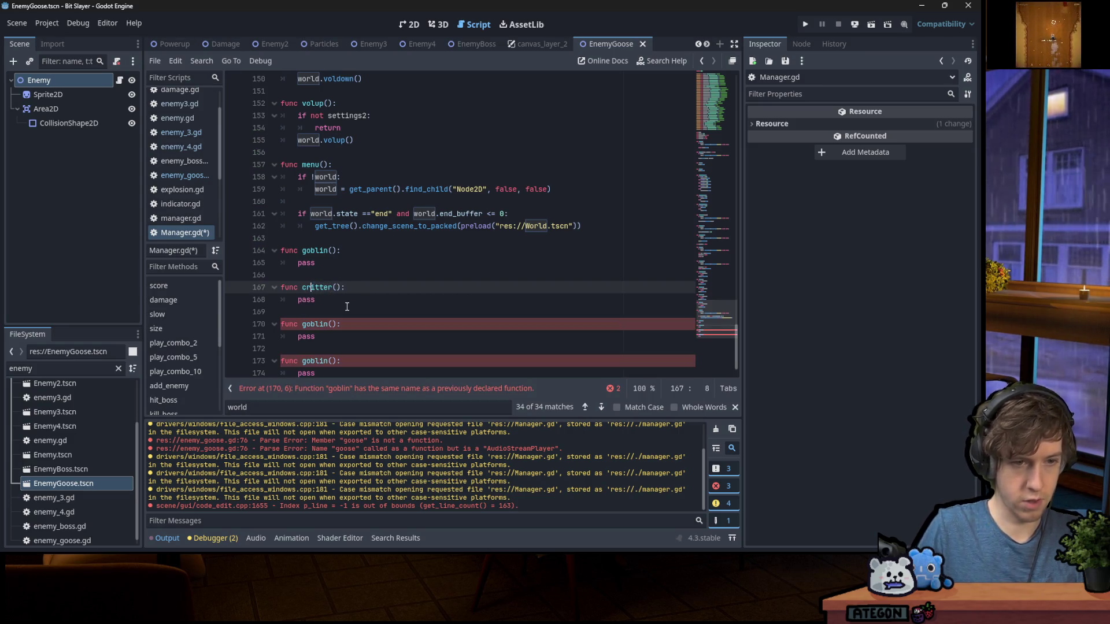
{"action": "left_click", "coordinate": [323, 313]}
{"action": "double_click", "coordinate": [315, 324]}
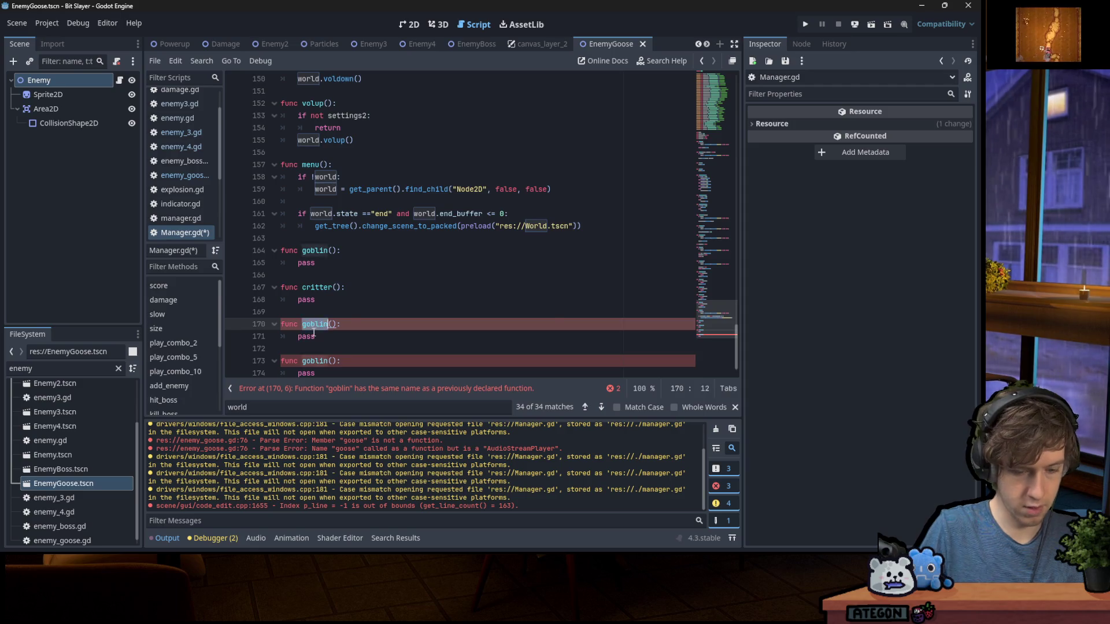
{"action": "type", "text": "slime"}
{"action": "double_click", "coordinate": [314, 361]}
{"action": "type", "text": "goose"}
{"action": "key", "text": "ctrl+s"}
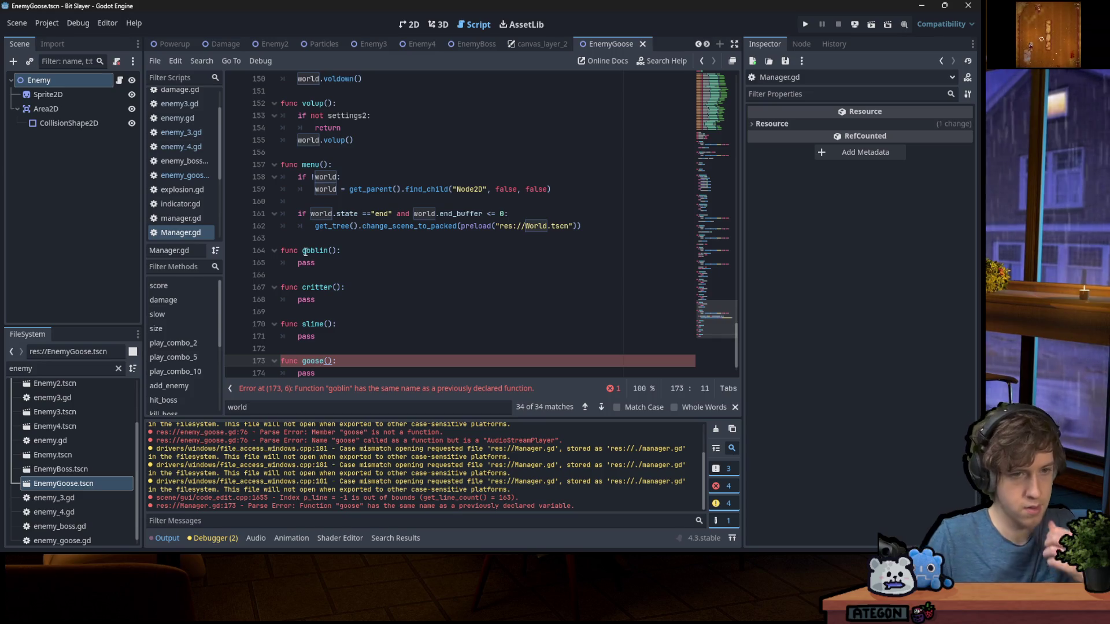
Rename the goose() stub in Manager.gd to goosefunc()
{"action": "double_click", "coordinate": [306, 263]}
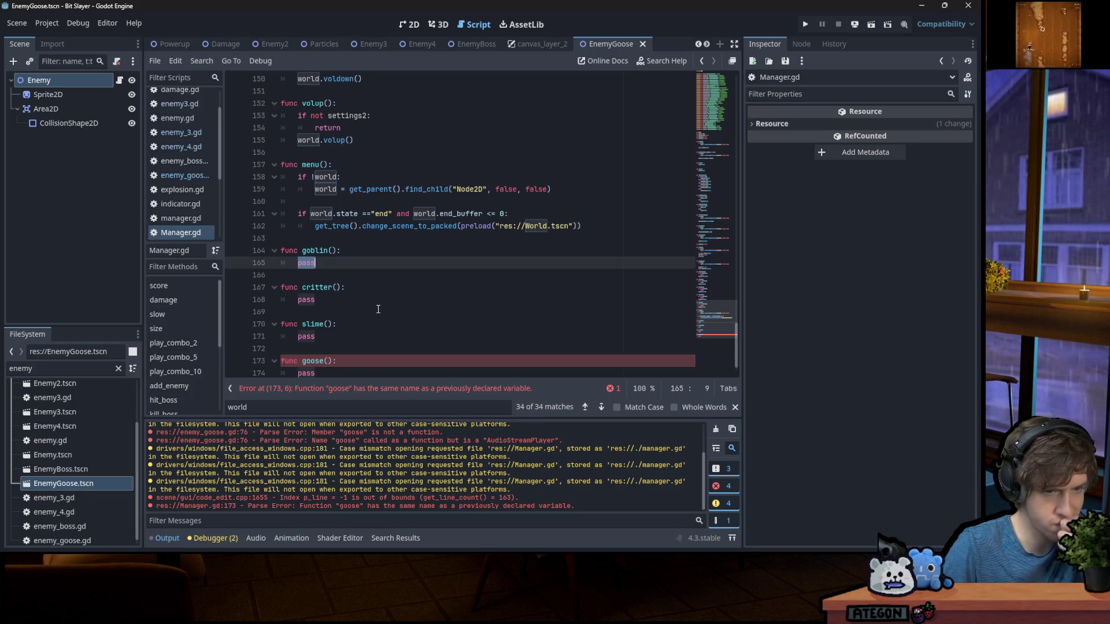
{"action": "scroll", "coordinate": [378, 309], "scroll_direction": "down", "scroll_amount": 1}
{"action": "double_click", "coordinate": [312, 337]}
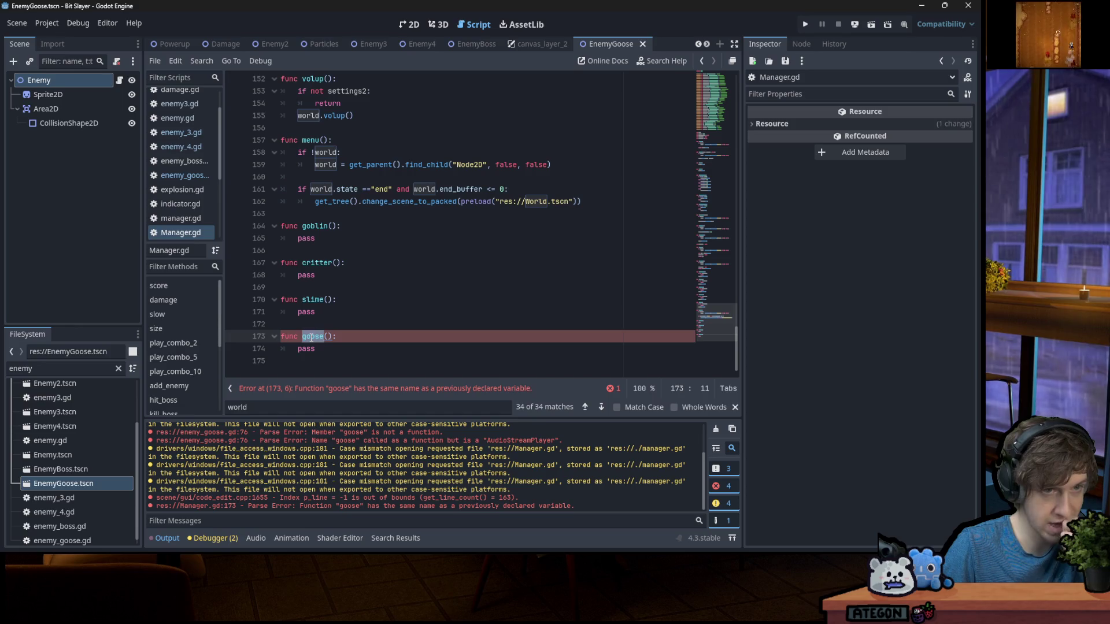
{"action": "scroll", "coordinate": [311, 333], "scroll_direction": "up", "scroll_amount": 20}
{"action": "scroll", "coordinate": [312, 324], "scroll_direction": "up", "scroll_amount": 13}
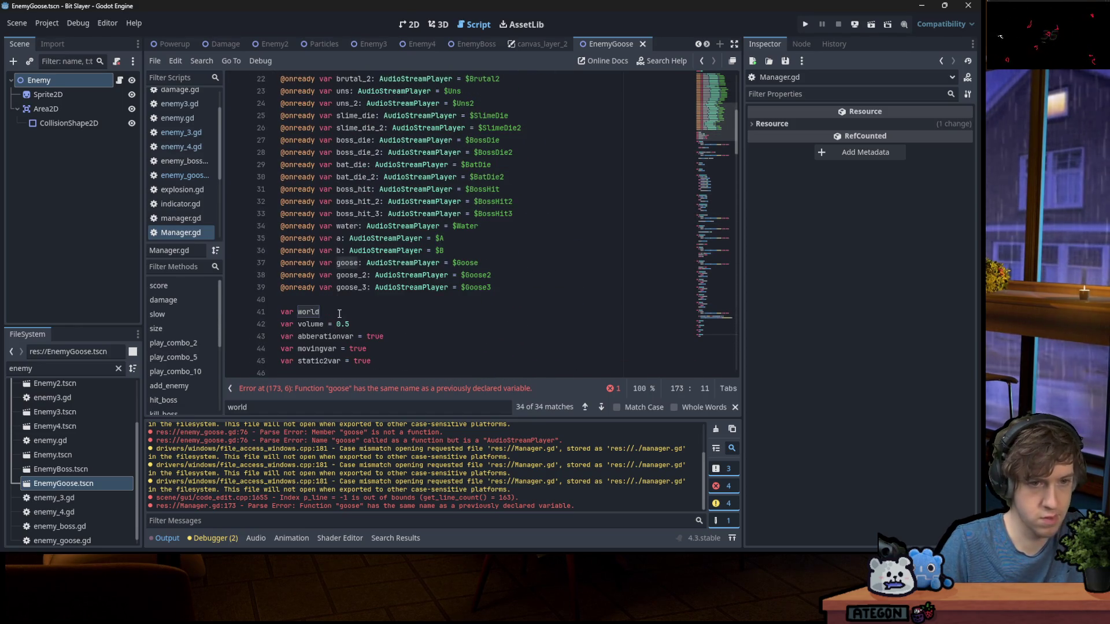
{"action": "key", "text": "ctrl+f"}
{"action": "scroll", "coordinate": [389, 272], "scroll_direction": "down", "scroll_amount": 20}
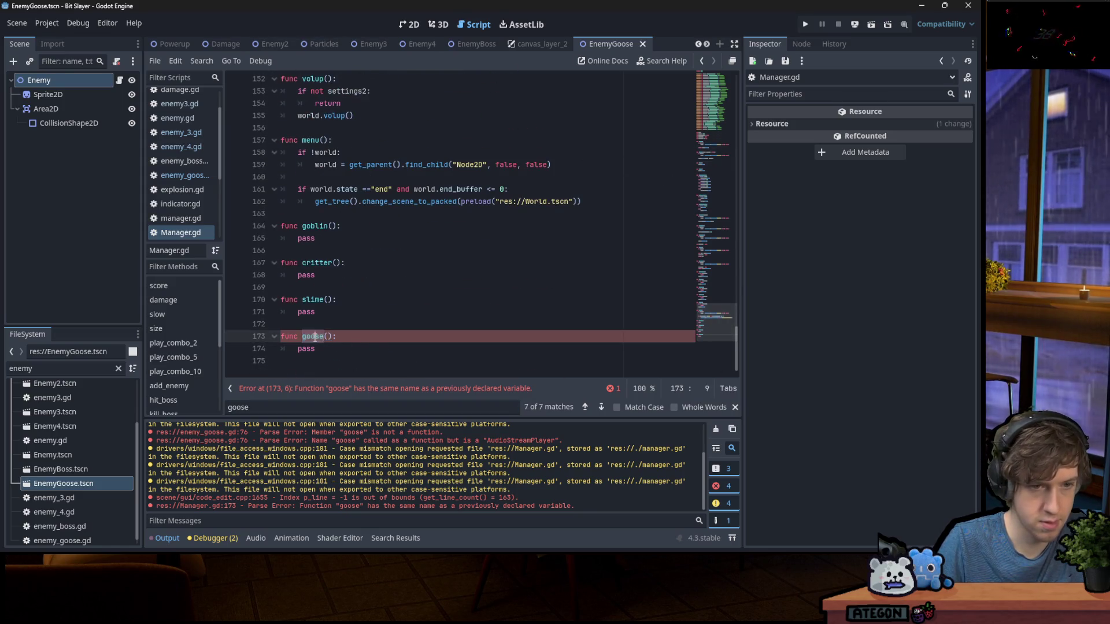
{"action": "left_click", "coordinate": [326, 342]}
{"action": "type", "text": "func"}
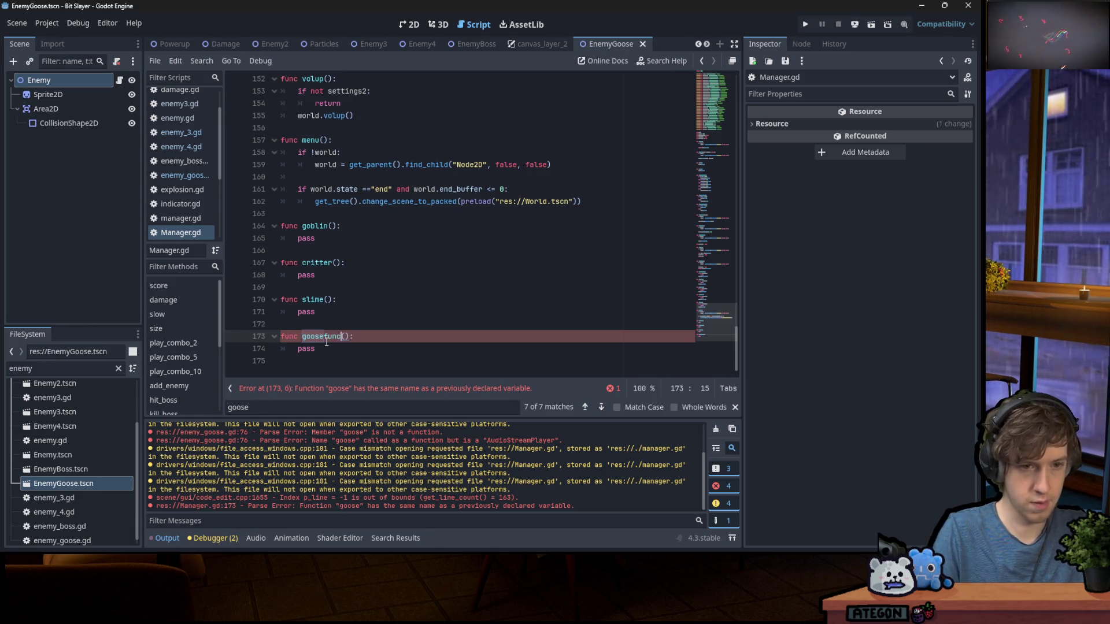
{"action": "double_click", "coordinate": [340, 336]}
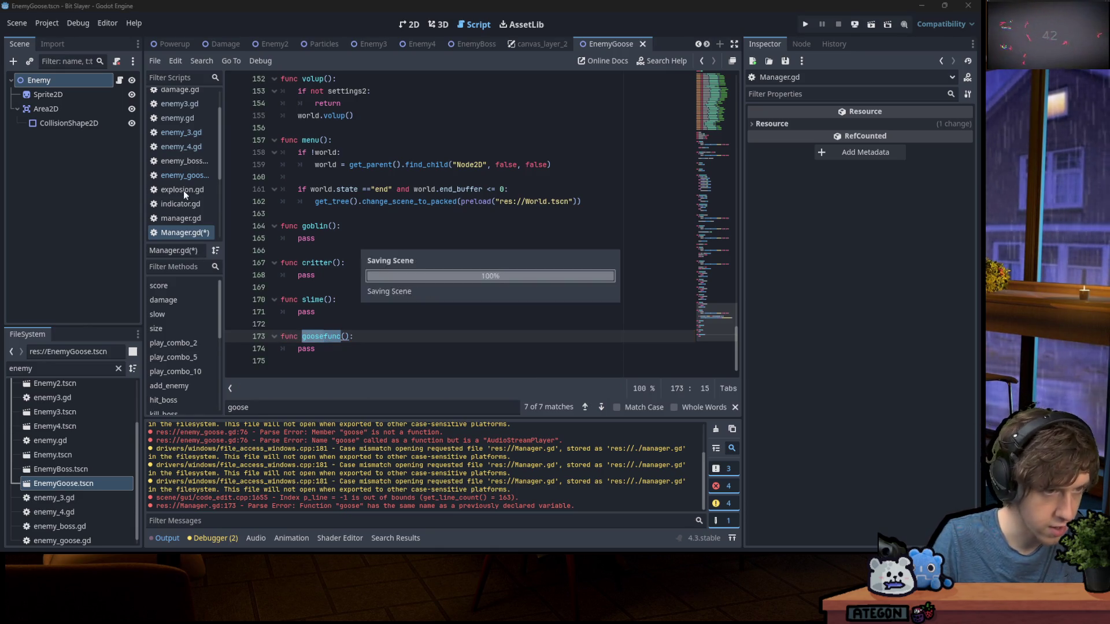
{"action": "scroll", "coordinate": [197, 185], "scroll_direction": "up", "scroll_amount": 2}
Change enemy_goose.gd's call to Manager.goosefunc() and save, then return to Manager.gd
{"action": "left_click", "coordinate": [198, 211]}
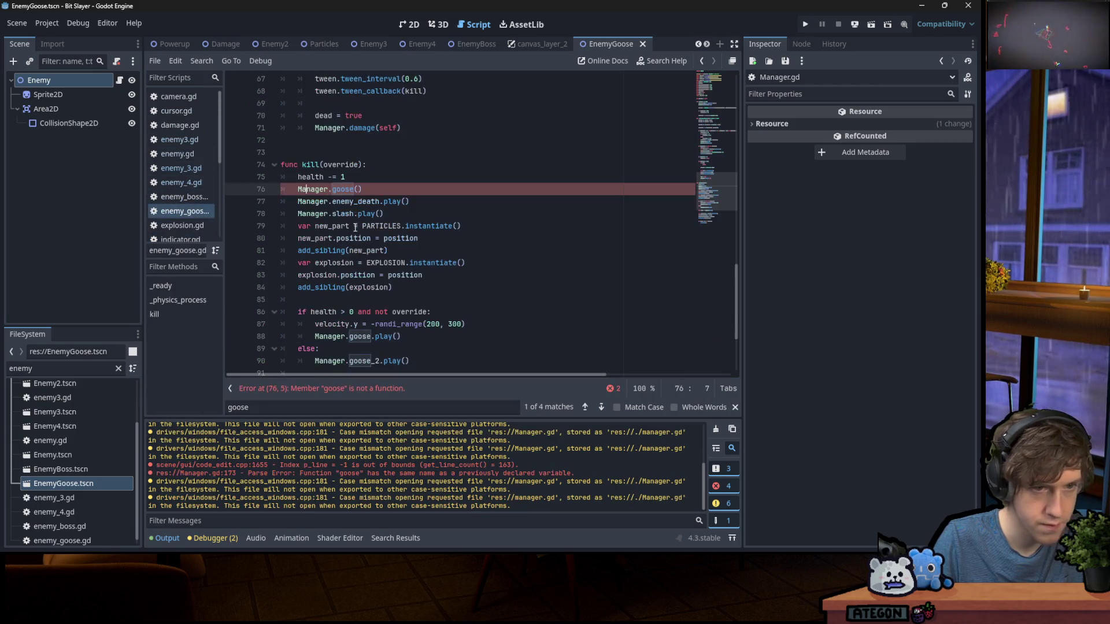
{"action": "double_click", "coordinate": [347, 190]}
{"action": "type", "text": "func"}
{"action": "key", "text": "ctrl+s"}
{"action": "scroll", "coordinate": [186, 173], "scroll_direction": "down", "scroll_amount": 5}
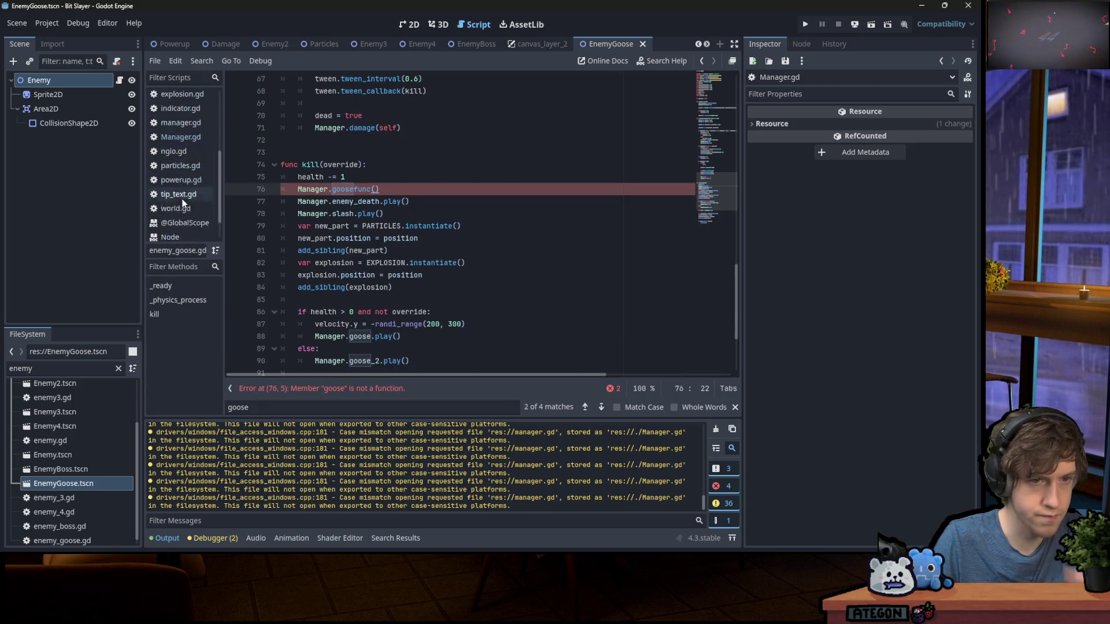
{"action": "left_click", "coordinate": [189, 106]}
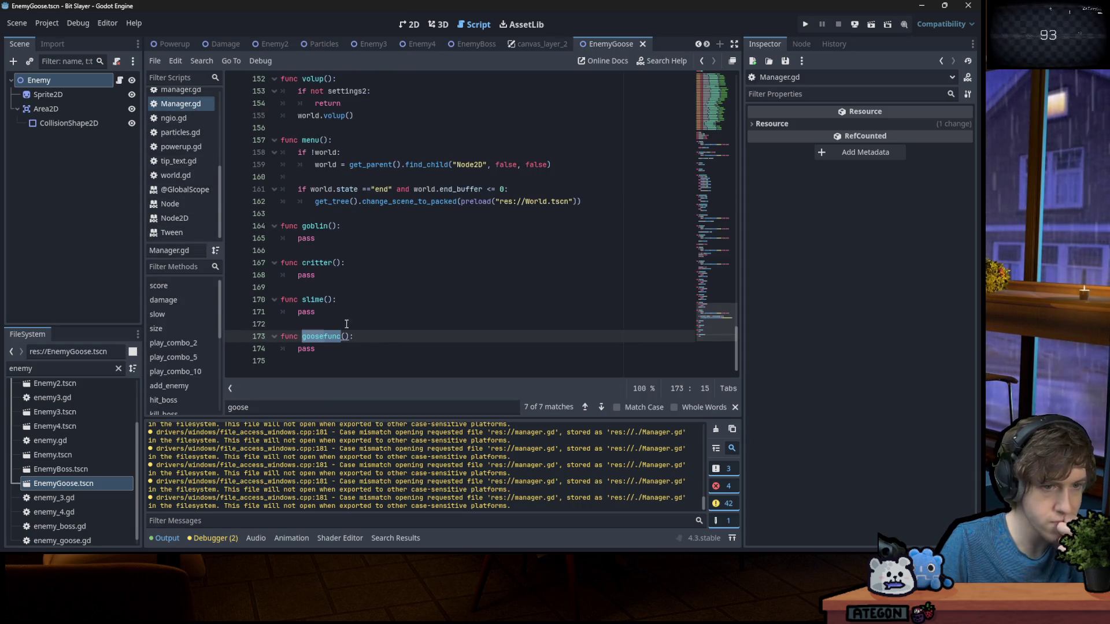
{"action": "left_click", "coordinate": [362, 345]}
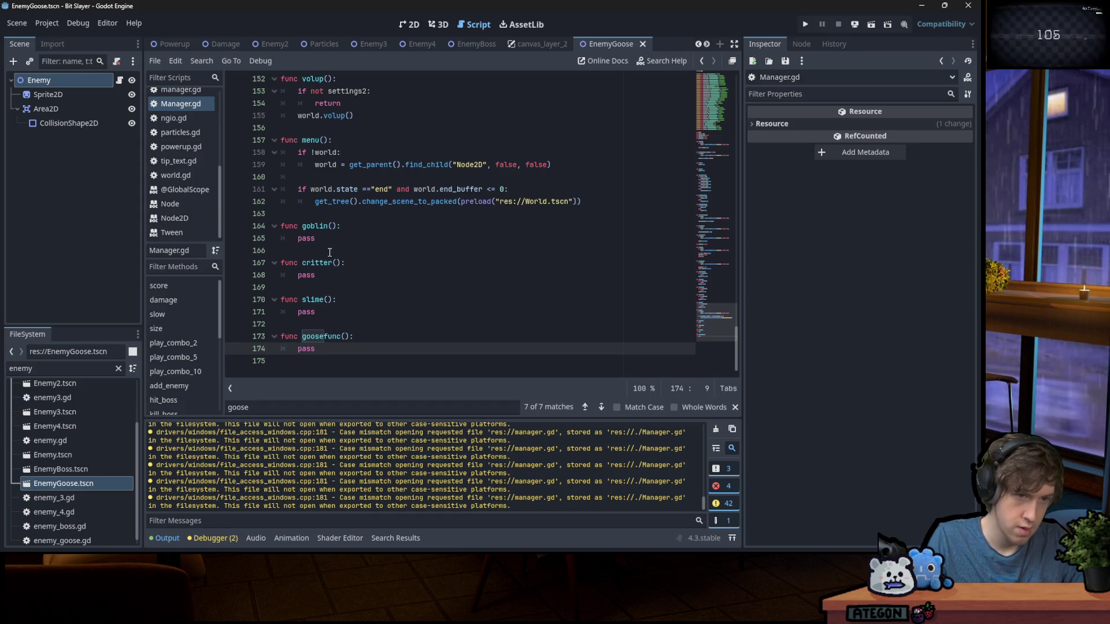
Replace goblin()'s pass with 'if world.session and not world.goblin_ach:' setting world.goblin_ach = true
{"action": "double_click", "coordinate": [381, 239]}
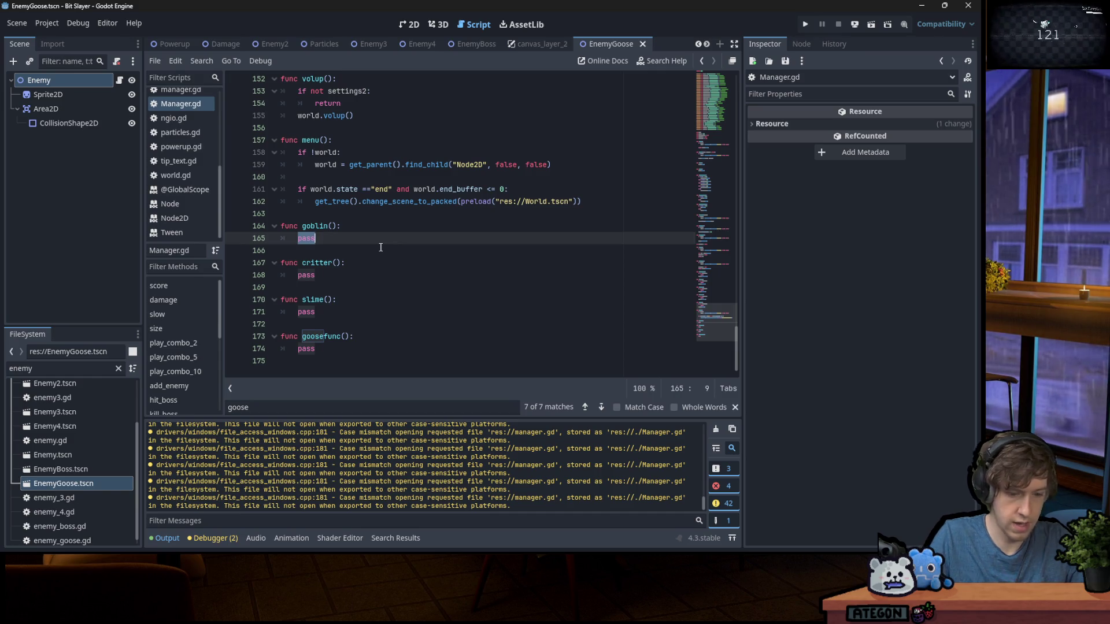
{"action": "type", "text": "if world."}
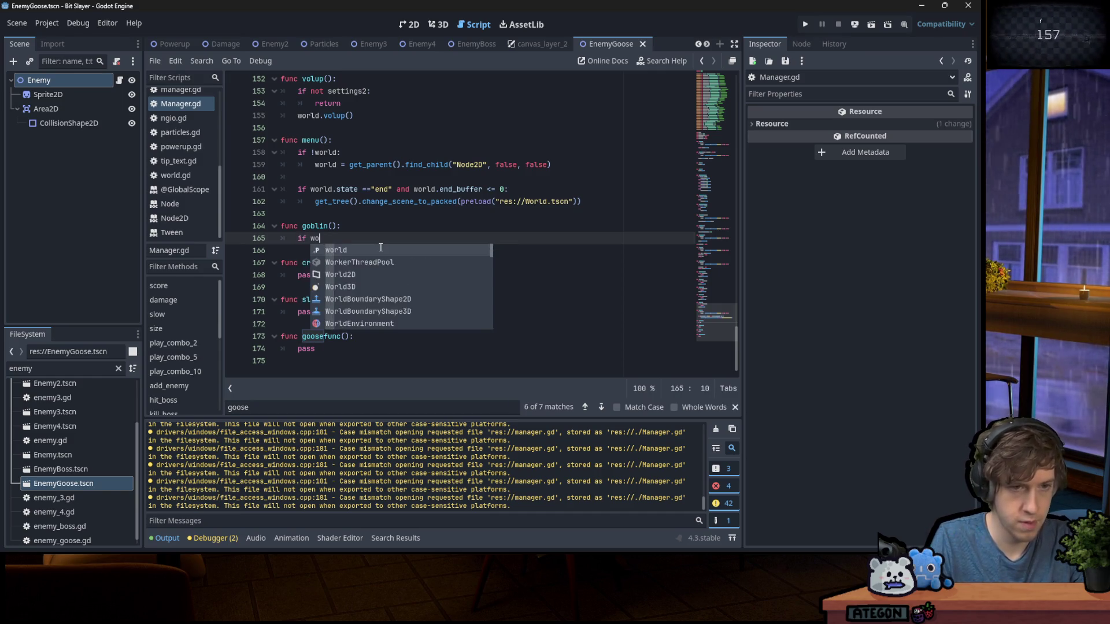
{"action": "type", "text": "goblin"}
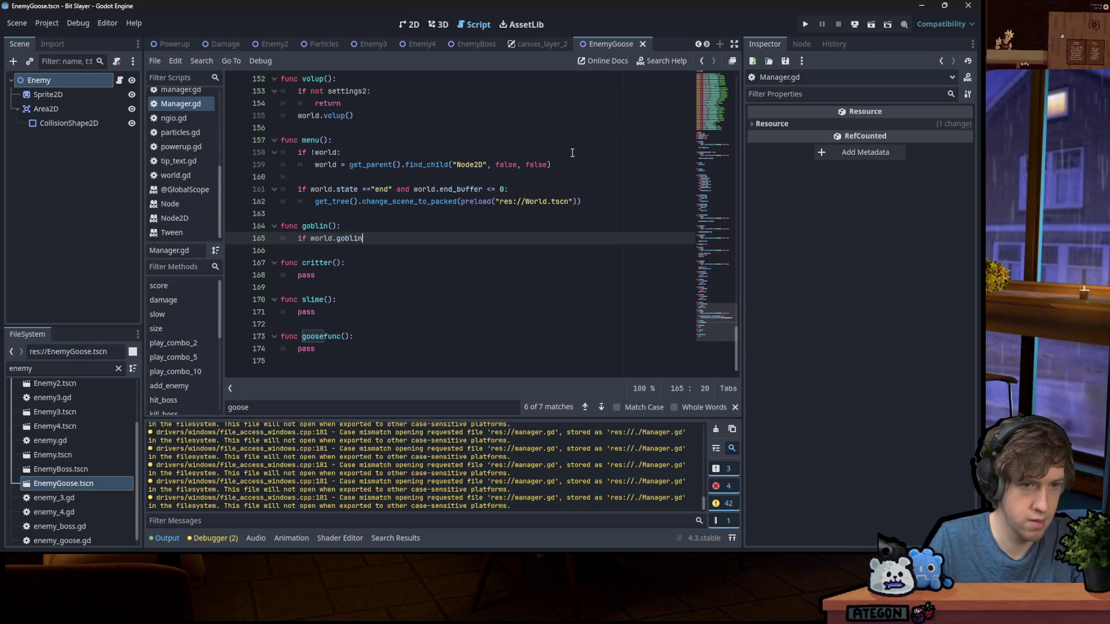
{"action": "left_click", "coordinate": [339, 239]}
{"action": "type", "text": "session and world."}
{"action": "key", "text": "End"}
{"action": "type", "text": "_ach"}
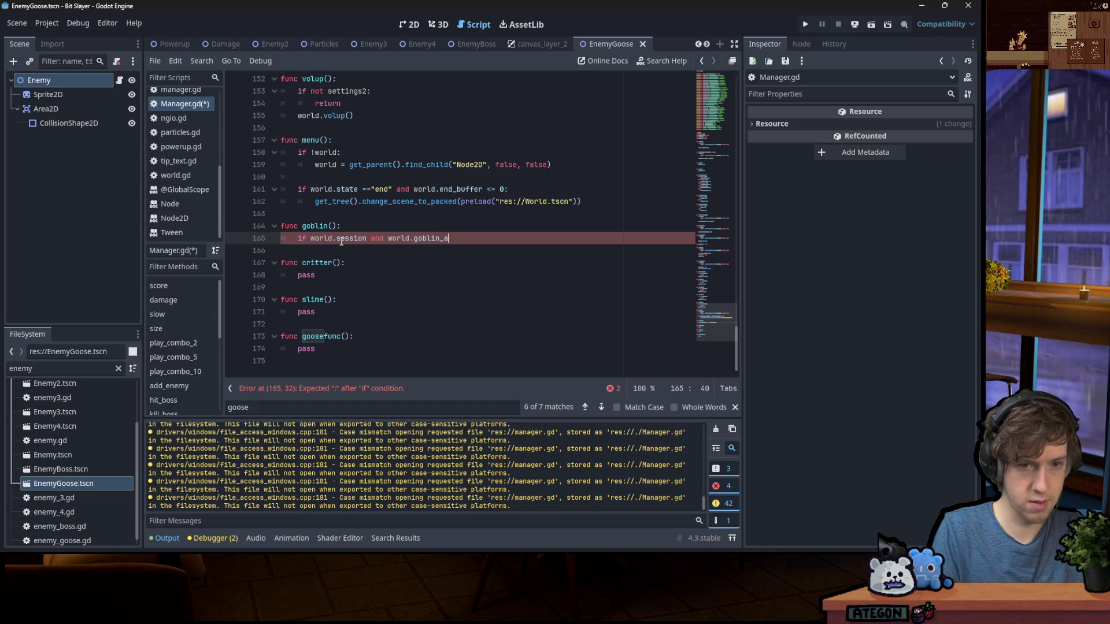
{"action": "left_click", "coordinate": [388, 238]}
{"action": "type", "text": "not"}
{"action": "key", "text": "End"}
{"action": "type", "text": ":"}
{"action": "key", "text": "Return"}
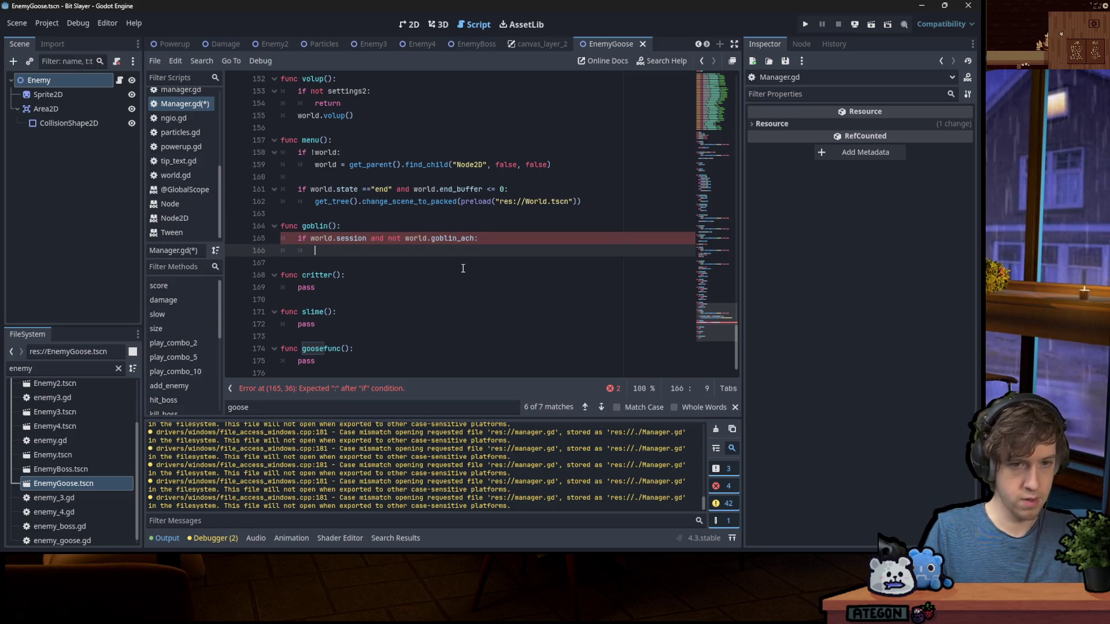
{"action": "type", "text": "world.goblin_ach = true"}
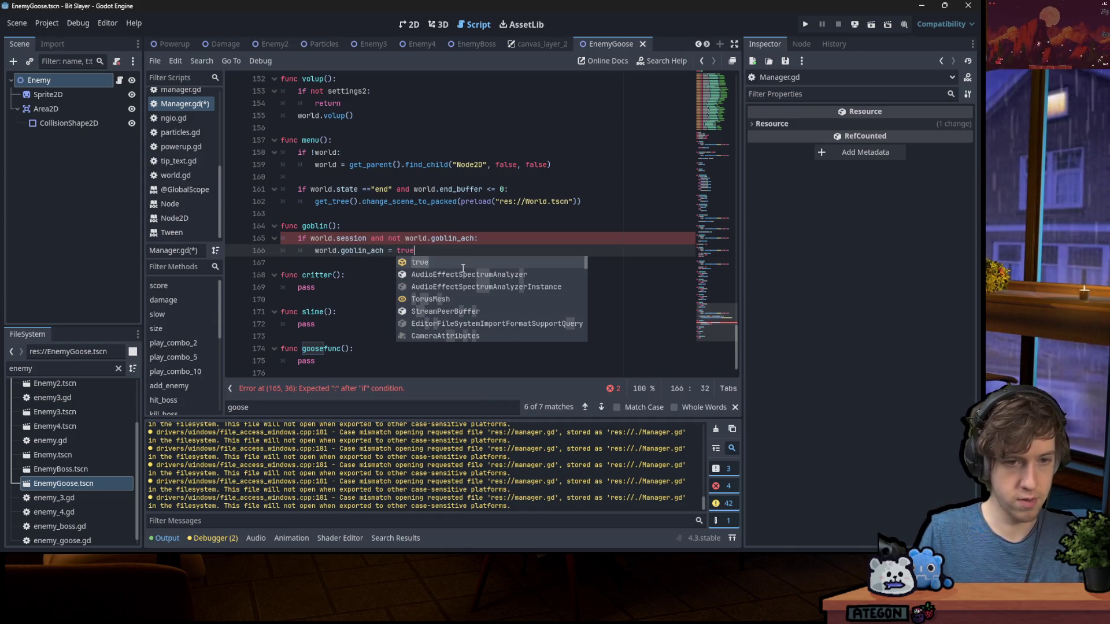
{"action": "key", "text": "Return"}
{"action": "key", "text": "Return"}
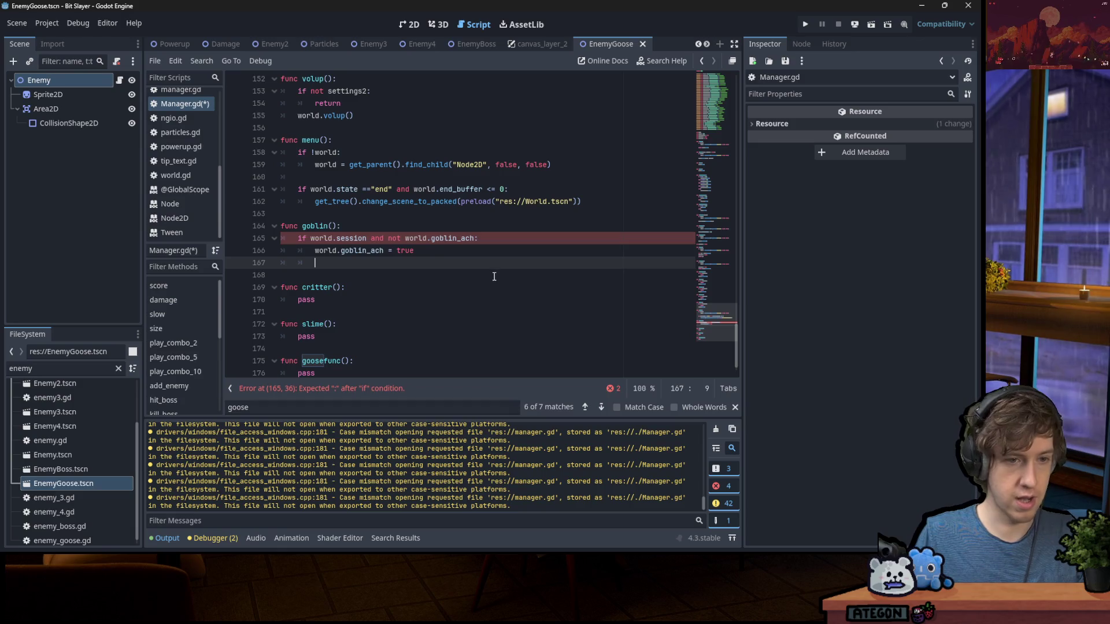
Paste the Ngio Medal.unlock 87641 snippet from clipboard history and delete the leftover boss_ach lines
{"action": "key", "text": "super+v"}
{"action": "scroll", "coordinate": [466, 331], "scroll_direction": "down", "scroll_amount": 2}
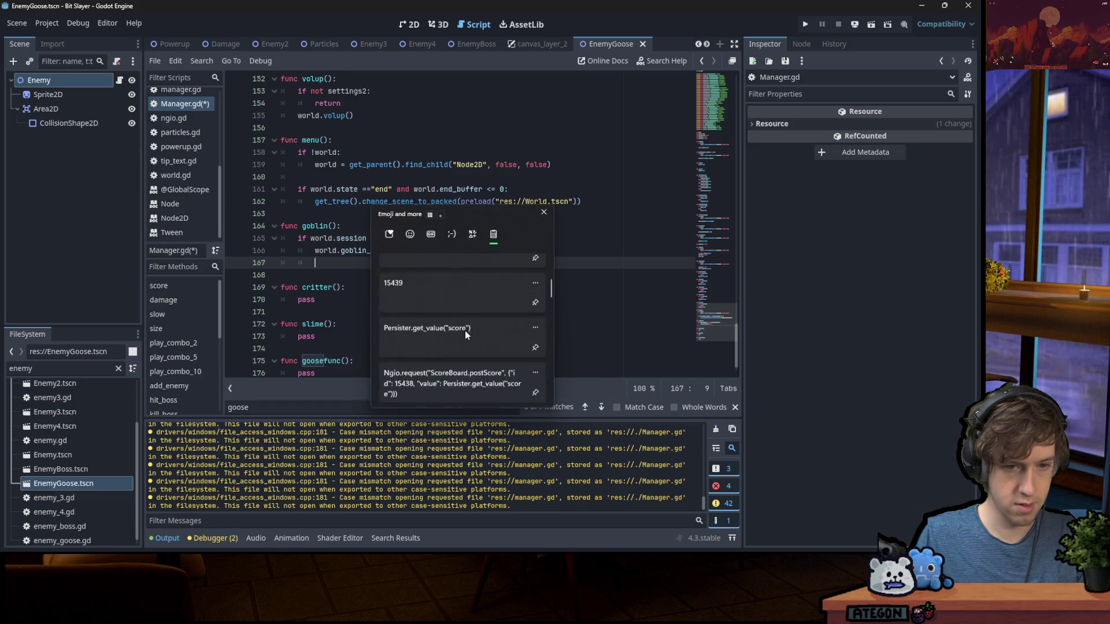
{"action": "scroll", "coordinate": [455, 334], "scroll_direction": "down", "scroll_amount": 5}
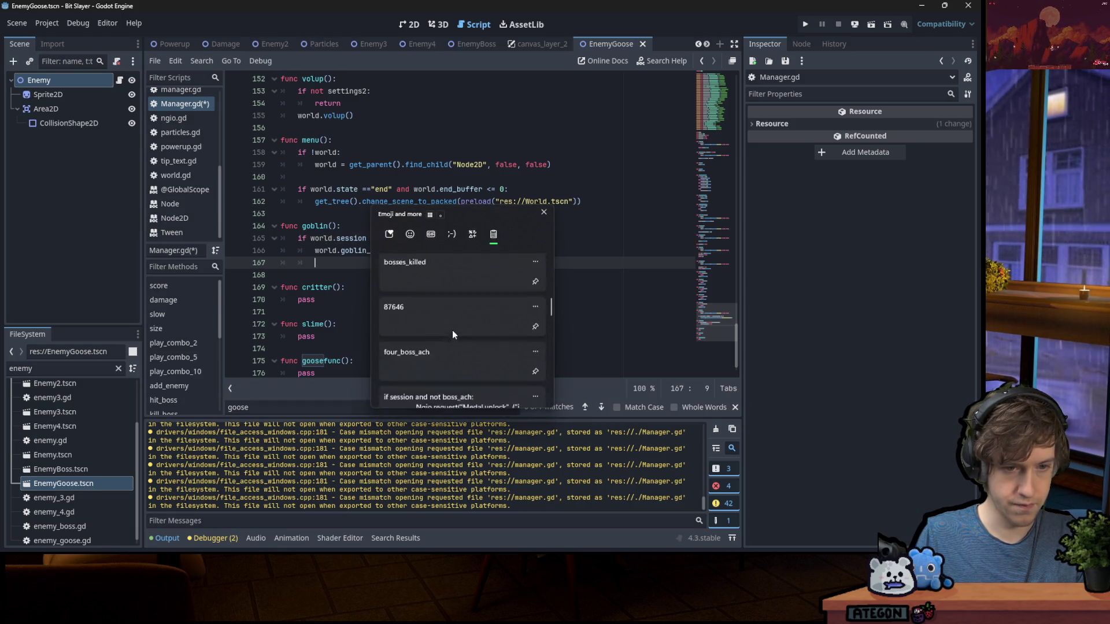
{"action": "left_click", "coordinate": [461, 317]}
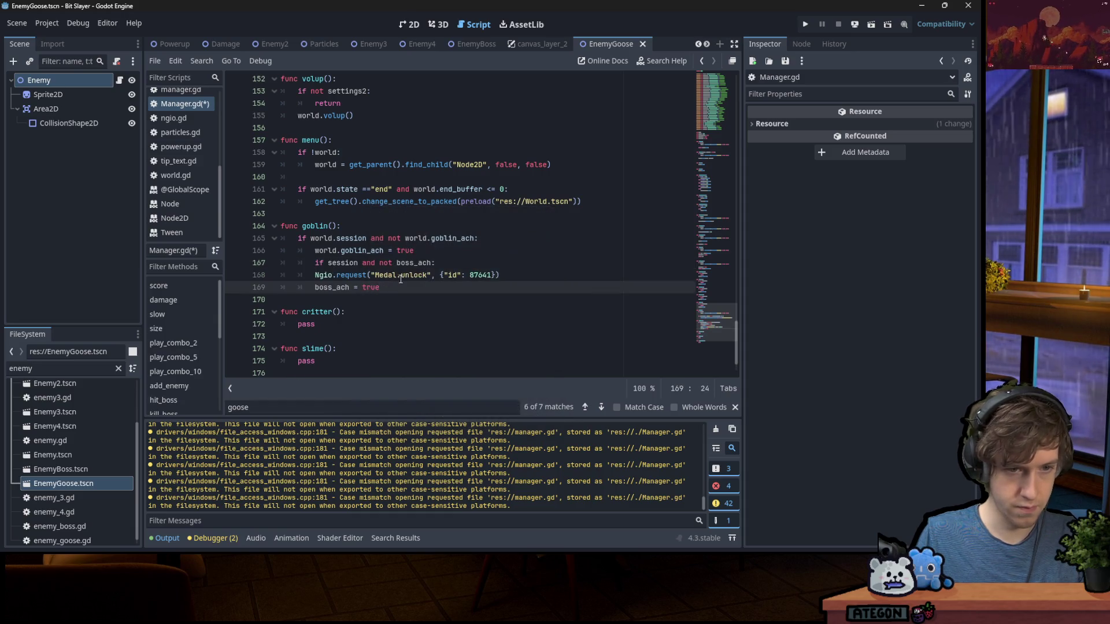
{"action": "left_click", "coordinate": [470, 254]}
{"action": "triple_click", "coordinate": [469, 263]}
{"action": "key", "text": "BackSpace"}
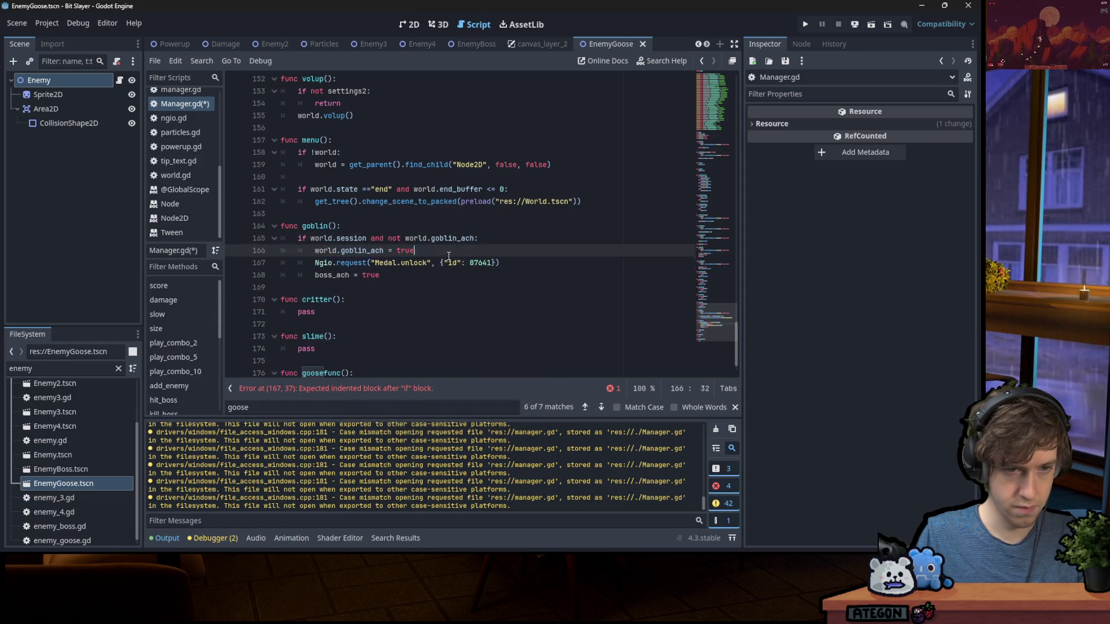
{"action": "left_click_drag", "start_coordinate": [422, 263], "coordinate": [494, 273]}
{"action": "left_click", "coordinate": [503, 268]}
{"action": "key", "text": "shift+Down"}
{"action": "key", "text": "BackSpace"}
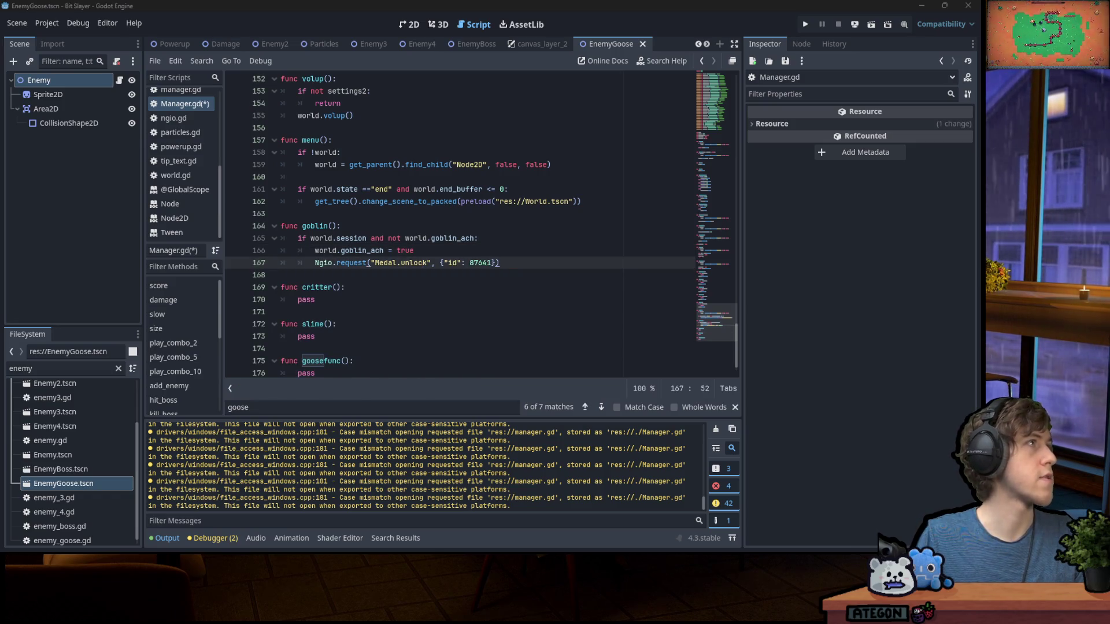
Change goblin()'s medal id from 87641 to 87639 and save Manager.gd
{"action": "left_click", "coordinate": [478, 262]}
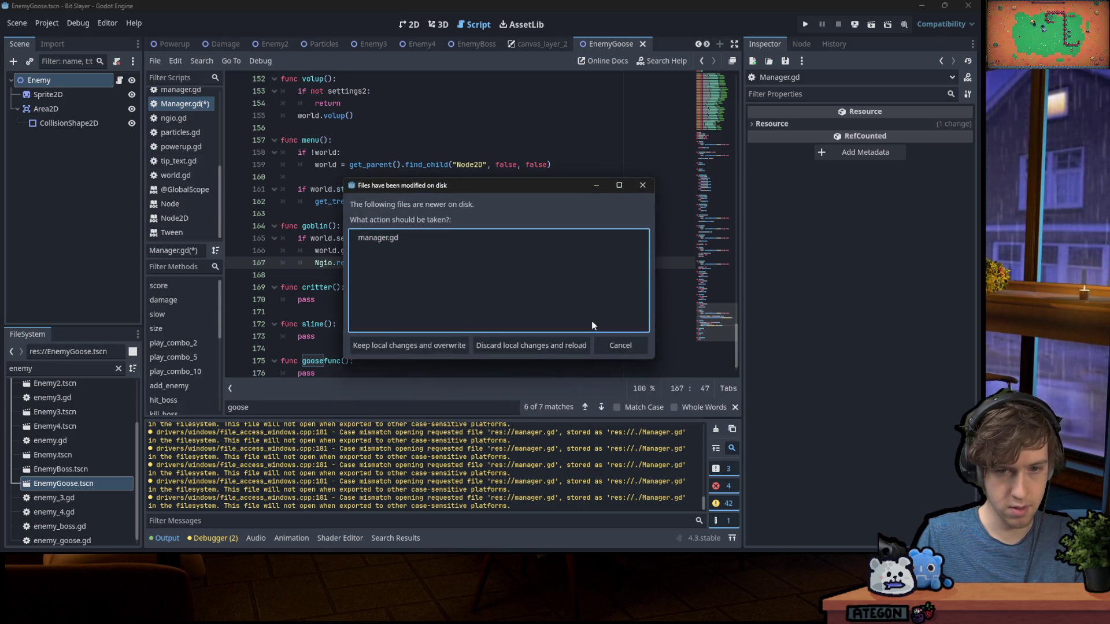
{"action": "left_click", "coordinate": [623, 345]}
{"action": "double_click", "coordinate": [493, 263]}
{"action": "type", "text": "87639"}
{"action": "key", "text": "ctrl+s"}
Copy goblin()'s three-line unlock block into critter() in place of pass, with medal id 87640
{"action": "left_click_drag", "start_coordinate": [496, 264], "coordinate": [298, 239]}
{"action": "key", "text": "ctrl+c"}
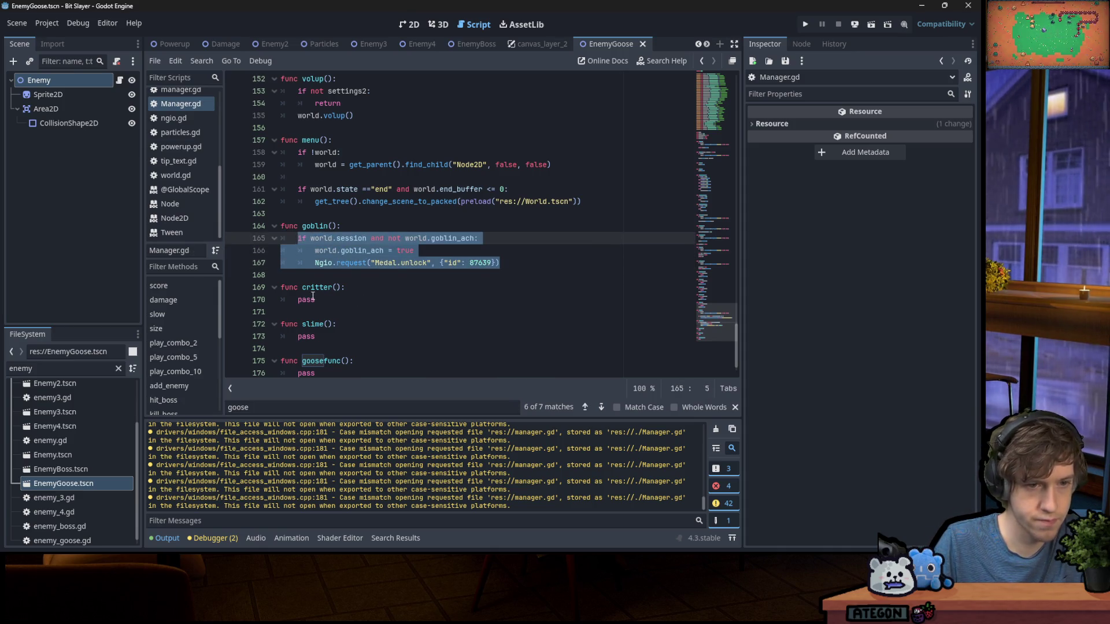
{"action": "double_click", "coordinate": [337, 299]}
{"action": "key", "text": "ctrl+v"}
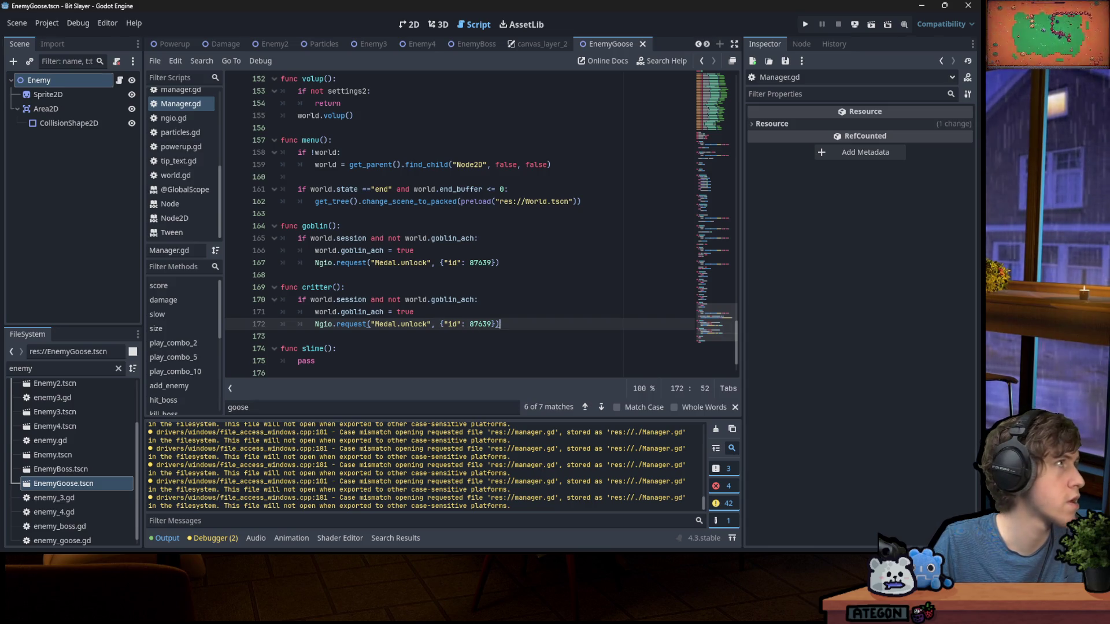
{"action": "left_click", "coordinate": [483, 322]}
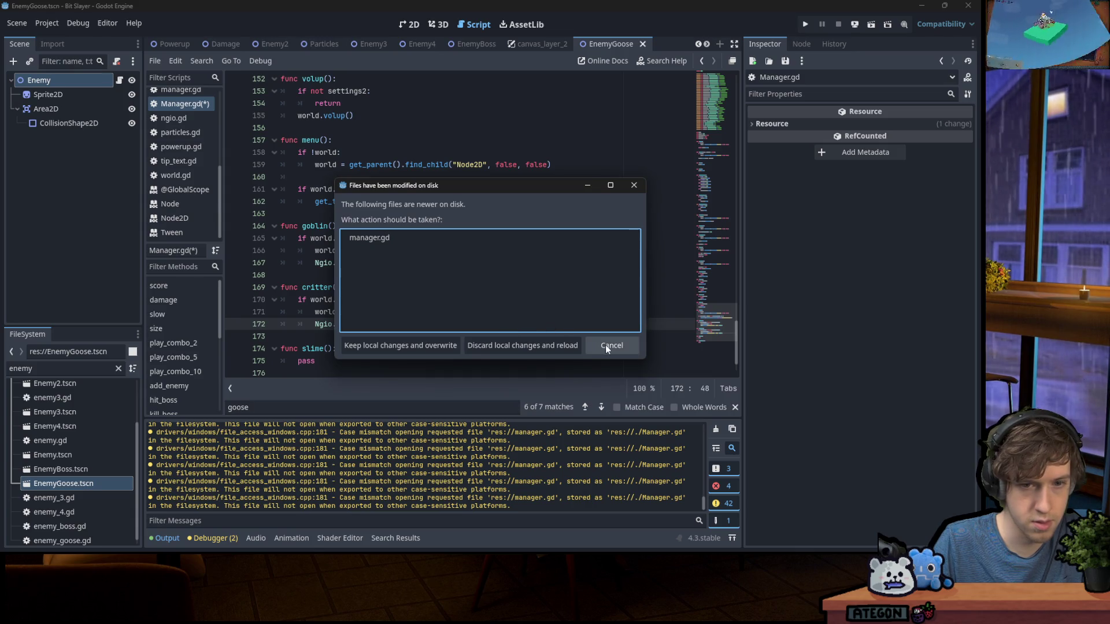
{"action": "left_click", "coordinate": [565, 345]}
{"action": "double_click", "coordinate": [480, 324]}
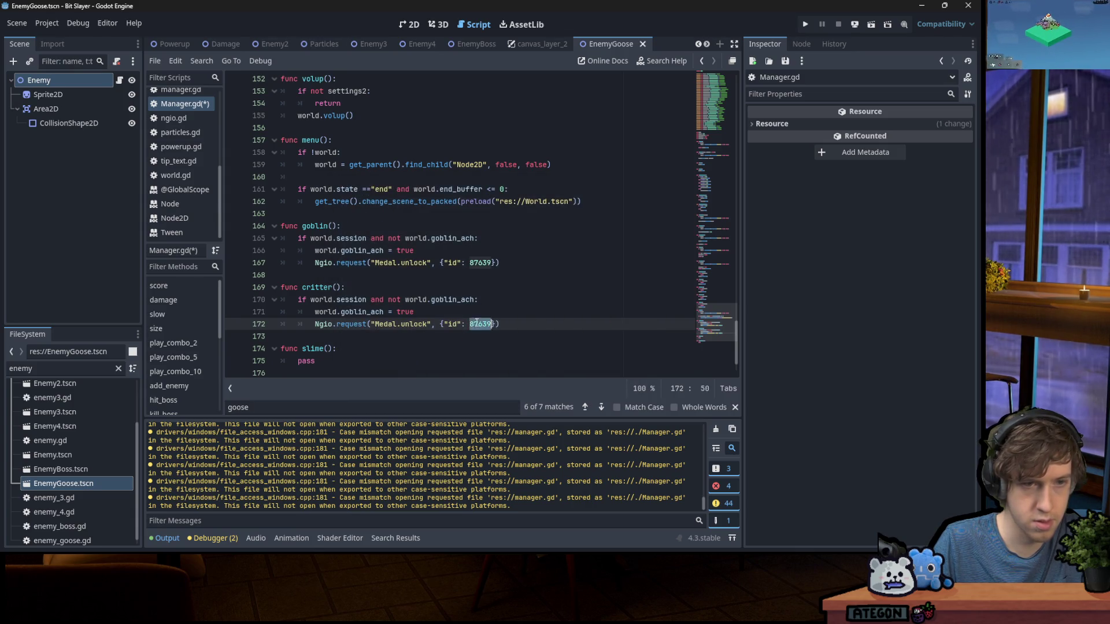
{"action": "key", "text": "ctrl+s"}
Close the duplicate lowercase manager.gd script
{"action": "left_click", "coordinate": [183, 91]}
{"action": "scroll", "coordinate": [348, 189], "scroll_direction": "down", "scroll_amount": 5}
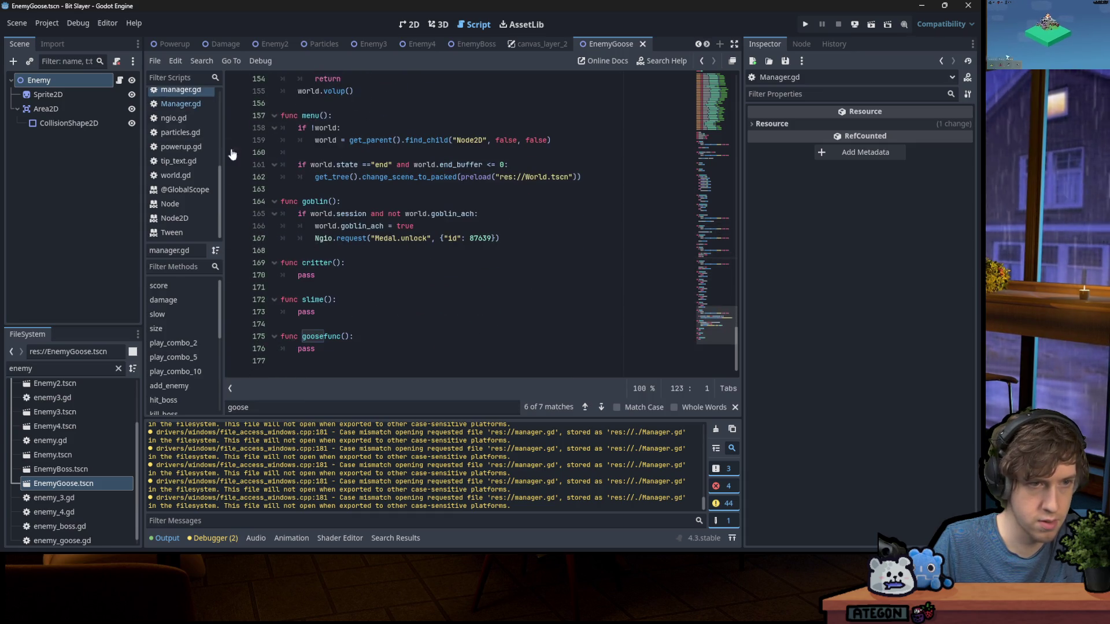
{"action": "right_click", "coordinate": [182, 93]}
{"action": "left_click", "coordinate": [197, 129]}
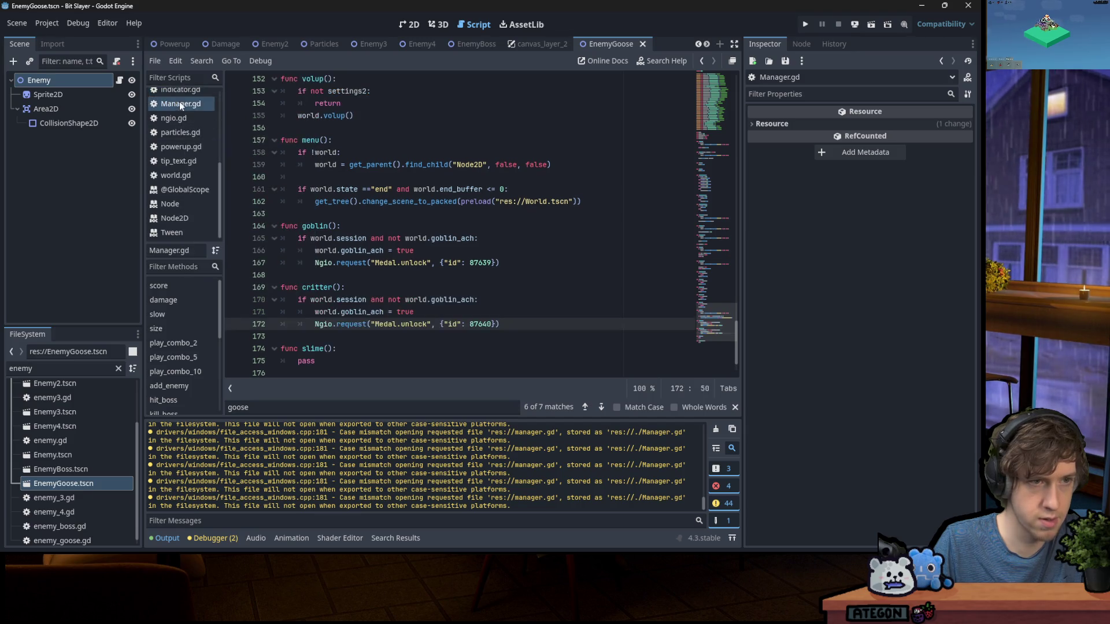
Paste critter()'s unlock block into slime(), replacing its pass
{"action": "scroll", "coordinate": [481, 303], "scroll_direction": "down", "scroll_amount": 2}
{"action": "mouse_move", "coordinate": [502, 275]}
{"action": "left_mouse_down"}
{"action": "mouse_move", "coordinate": [375, 254]}
{"action": "mouse_move", "coordinate": [297, 266]}
{"action": "left_mouse_up"}
{"action": "key", "text": "ctrl+c"}
{"action": "double_click", "coordinate": [306, 312]}
{"action": "key", "text": "ctrl+v"}
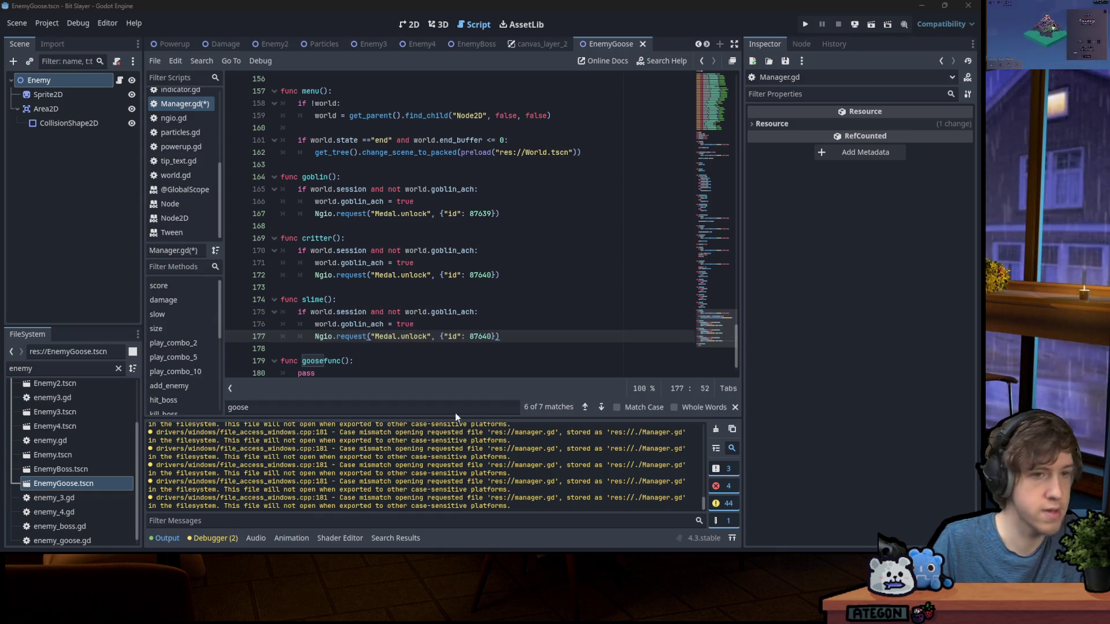
Set slime()'s medal id to 87642, and copy the block into goosefunc() with id 87643
{"action": "double_click", "coordinate": [480, 336]}
{"action": "type", "text": "87642"}
{"action": "key", "text": "ctrl+s"}
{"action": "left_click_drag", "start_coordinate": [500, 336], "coordinate": [298, 311]}
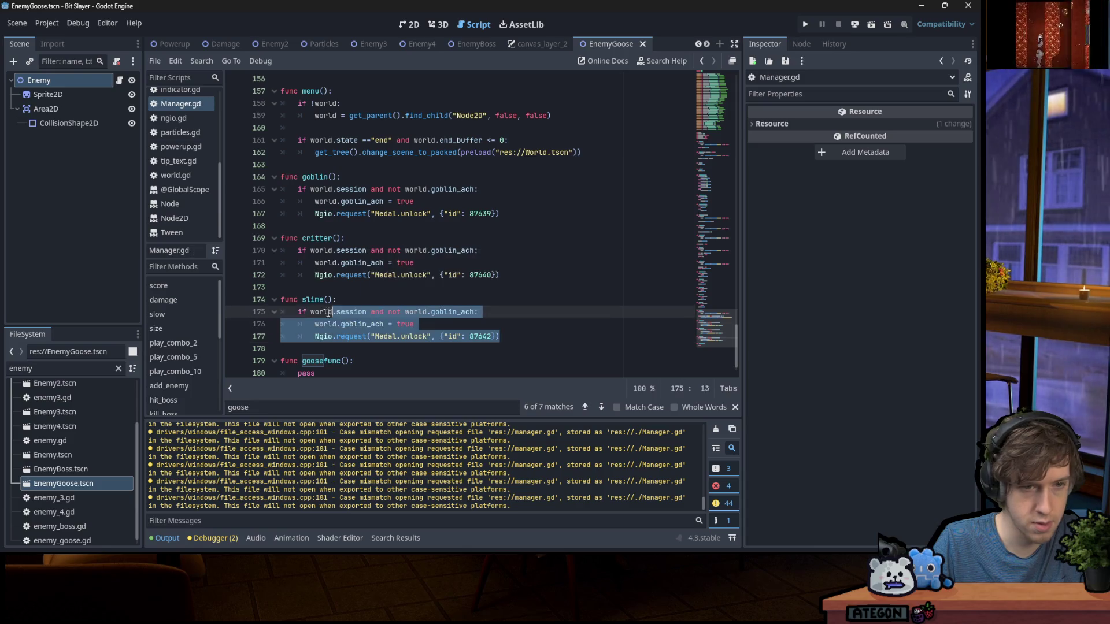
{"action": "scroll", "coordinate": [317, 347], "scroll_direction": "down", "scroll_amount": 1}
{"action": "key", "text": "ctrl+c"}
{"action": "double_click", "coordinate": [313, 348]}
{"action": "key", "text": "ctrl+v"}
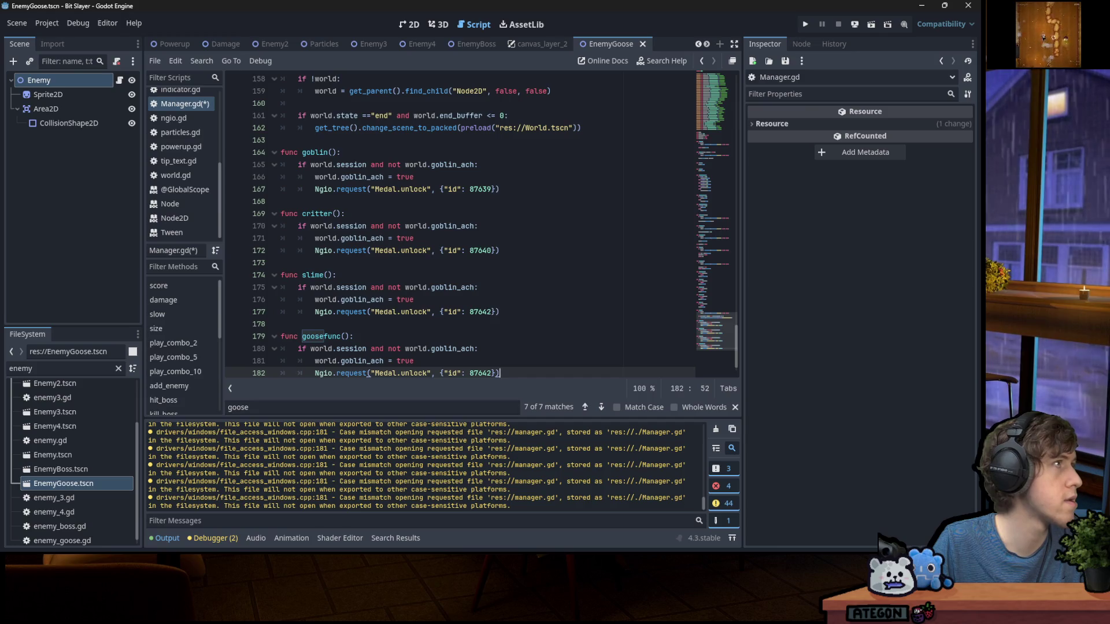
{"action": "scroll", "coordinate": [478, 352], "scroll_direction": "down", "scroll_amount": 1}
{"action": "double_click", "coordinate": [478, 349]}
{"action": "type", "text": "87643"}
Rename goblin_ach to goose_ach in goosefunc()'s condition and assignment
{"action": "double_click", "coordinate": [454, 324]}
{"action": "type", "text": "goose_ach"}
{"action": "key", "text": "ctrl+s"}
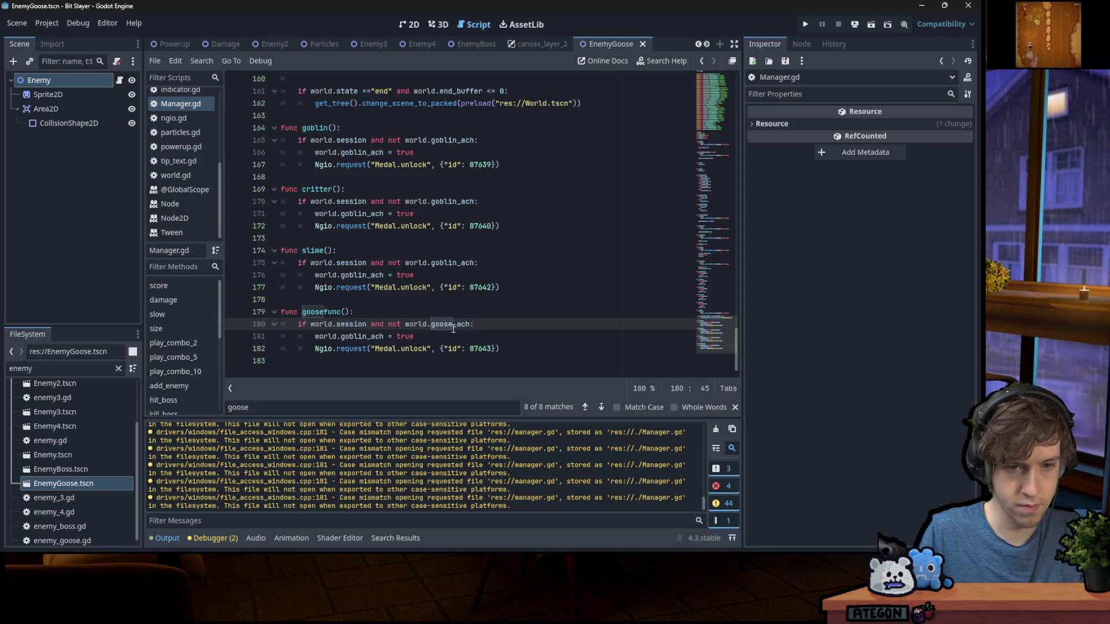
{"action": "double_click", "coordinate": [454, 326]}
{"action": "double_click", "coordinate": [359, 336]}
{"action": "key", "text": "ctrl+v"}
Rename goblin_ach to slime_ach in slime()'s condition and assignment, then save
{"action": "double_click", "coordinate": [442, 263]}
{"action": "type", "text": "slime_ach"}
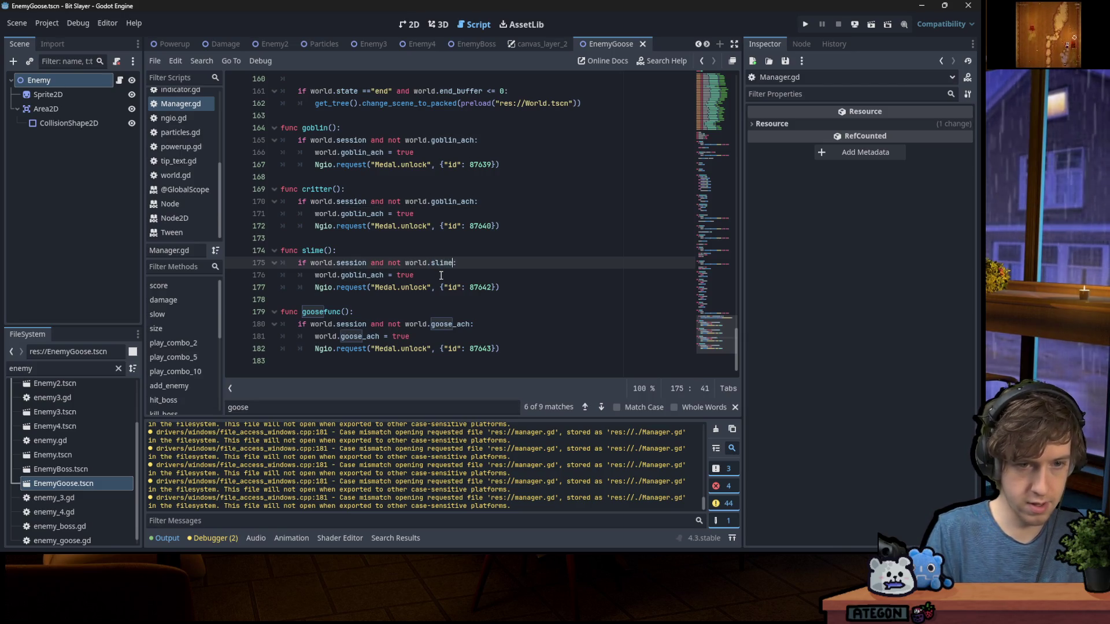
{"action": "key", "text": "ctrl+s"}
{"action": "double_click", "coordinate": [450, 263]}
{"action": "double_click", "coordinate": [362, 275]}
{"action": "key", "text": "ctrl+v"}
{"action": "key", "text": "ctrl+s"}
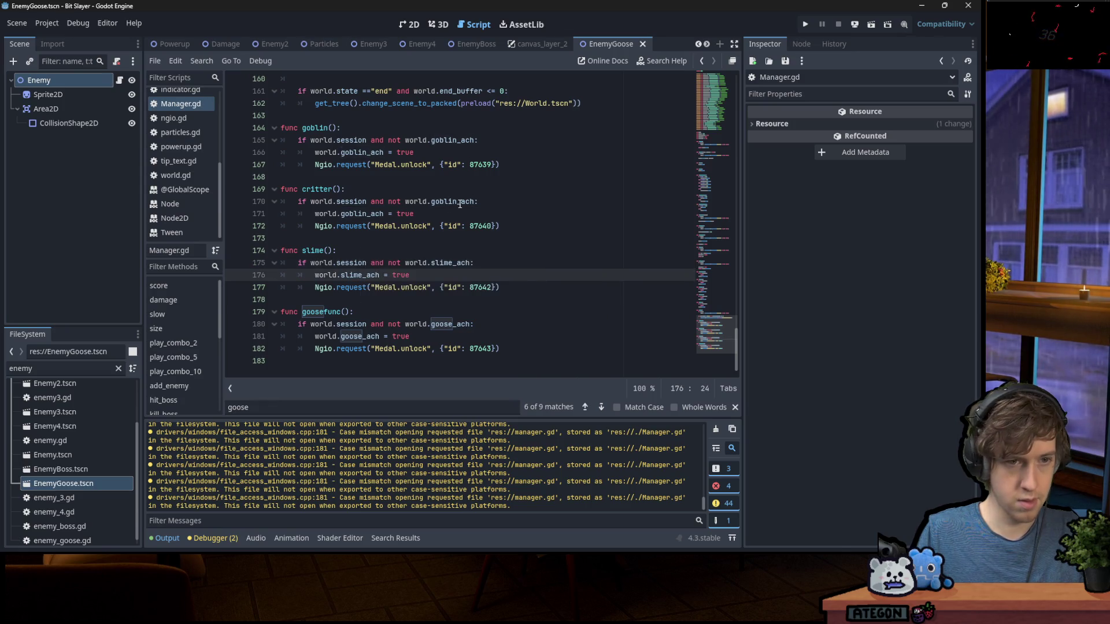
Rename critter()'s flag to critter_ach in both condition and assignment, fixing the garbled name, and save
{"action": "double_click", "coordinate": [445, 202]}
{"action": "type", "text": "critter_ach"}
{"action": "key", "text": "ctrl+s"}
{"action": "double_click", "coordinate": [456, 201]}
{"action": "key", "text": "ctrl+c"}
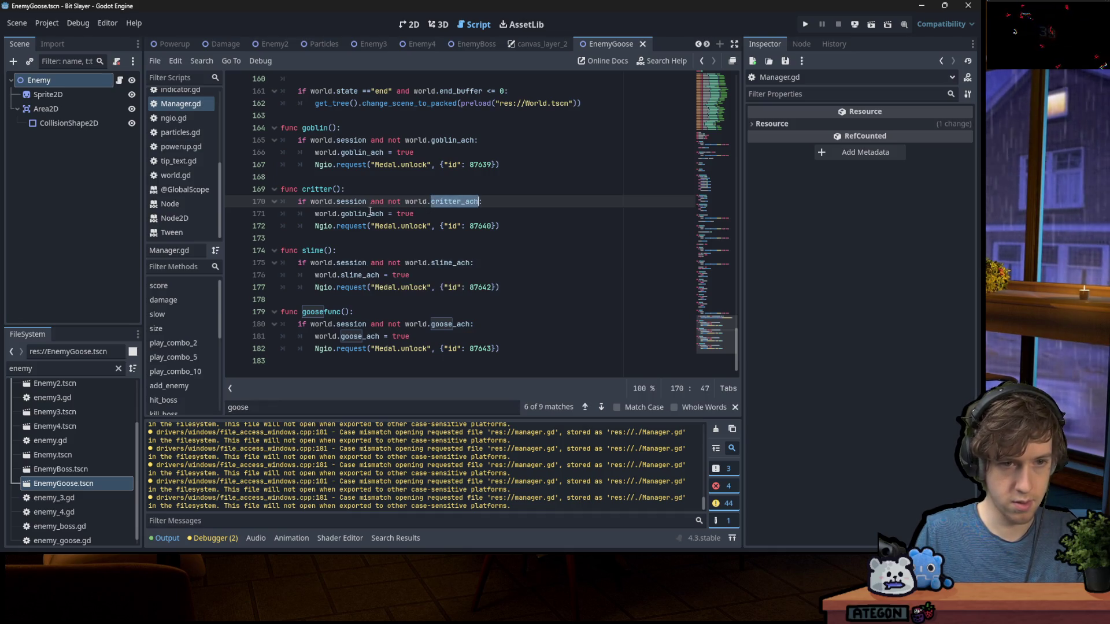
{"action": "left_click", "coordinate": [362, 213]}
{"action": "key", "text": "ctrl+v"}
{"action": "double_click", "coordinate": [384, 214]}
{"action": "key", "text": "ctrl+v"}
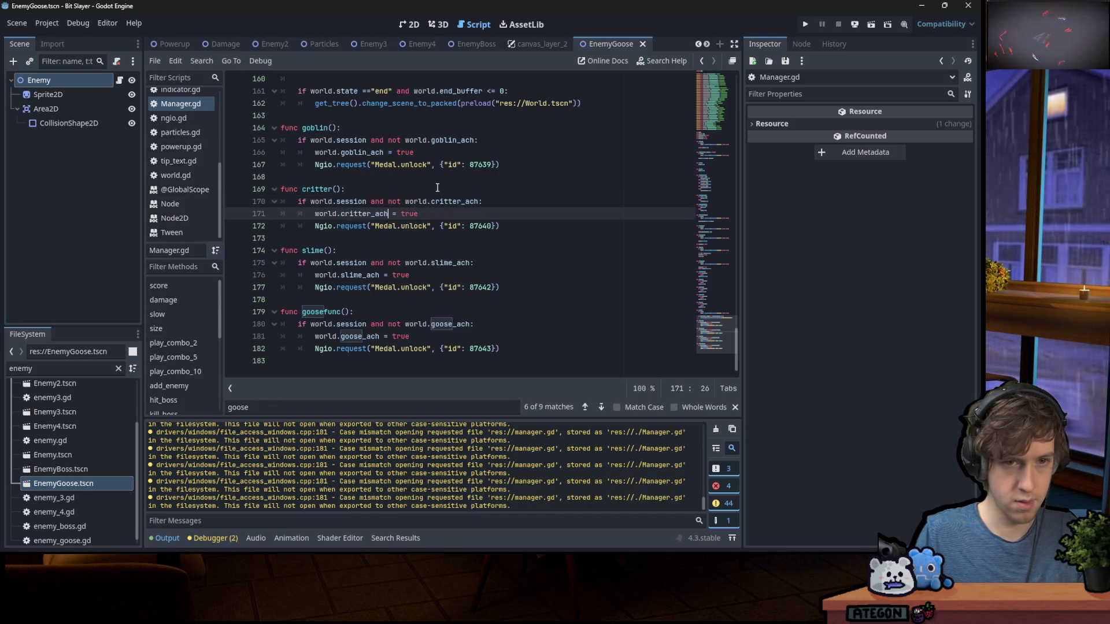
{"action": "key", "text": "ctrl+s"}
{"action": "left_click", "coordinate": [552, 195]}
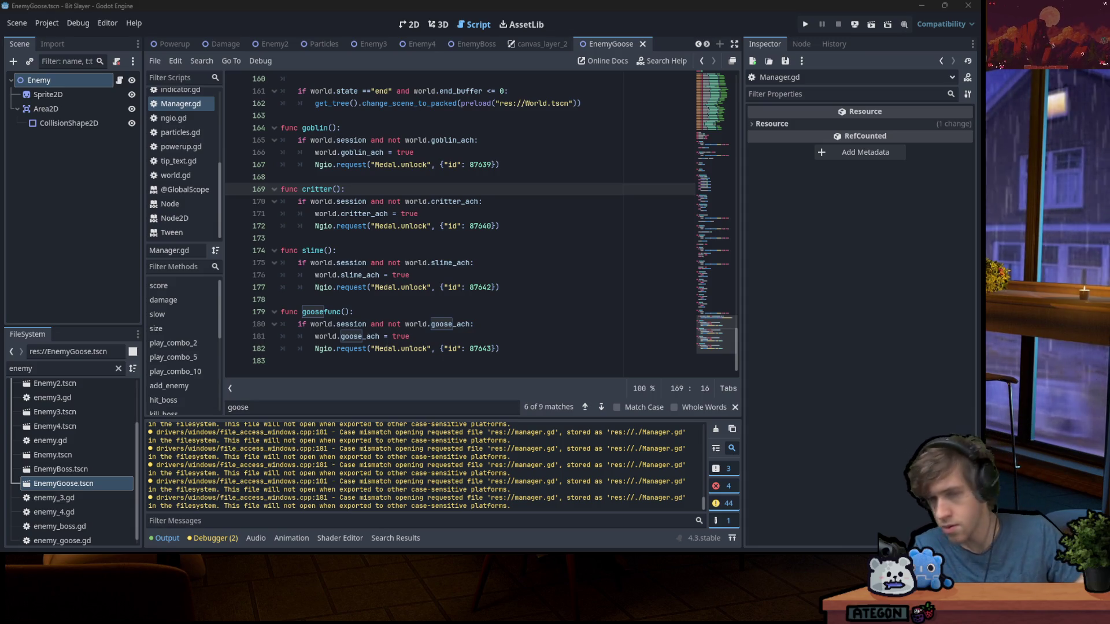
{"action": "left_click", "coordinate": [471, 226]}
{"action": "left_click", "coordinate": [559, 227]}
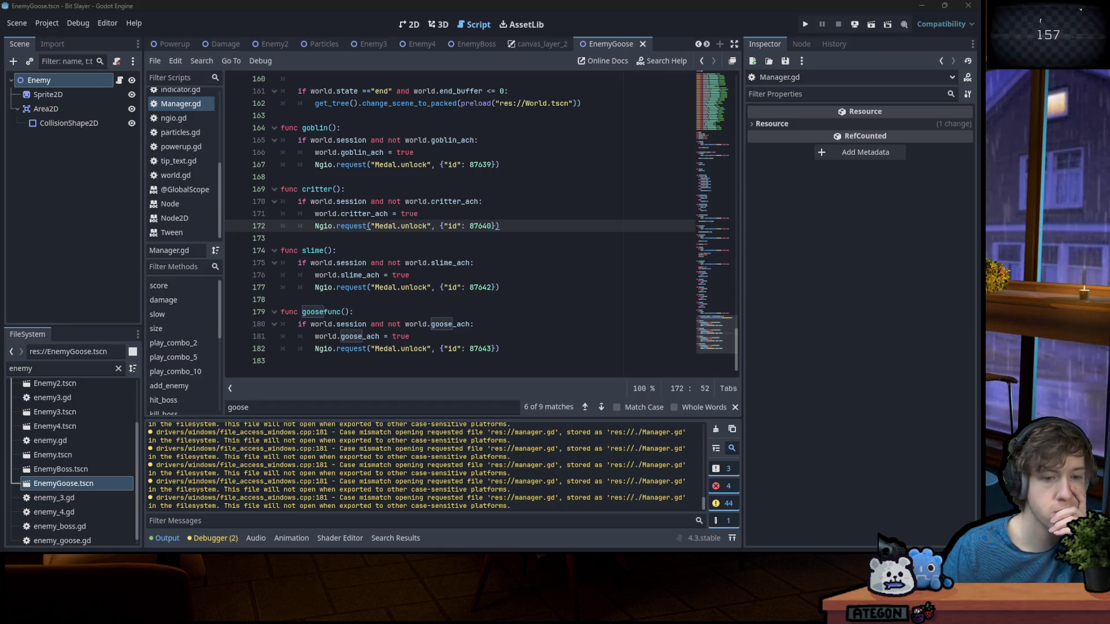
{"action": "scroll", "coordinate": [114, 413], "scroll_direction": "up", "scroll_amount": 3}
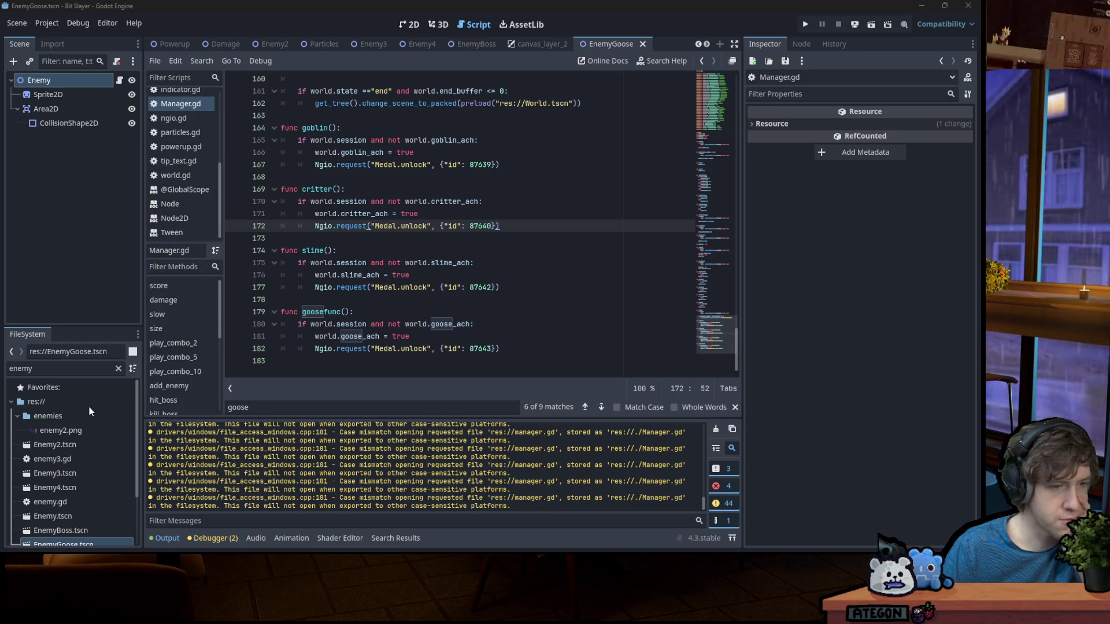
Open a terminal in the project root folder and run git status
{"action": "right_click", "coordinate": [89, 408]}
{"action": "left_click", "coordinate": [144, 535]}
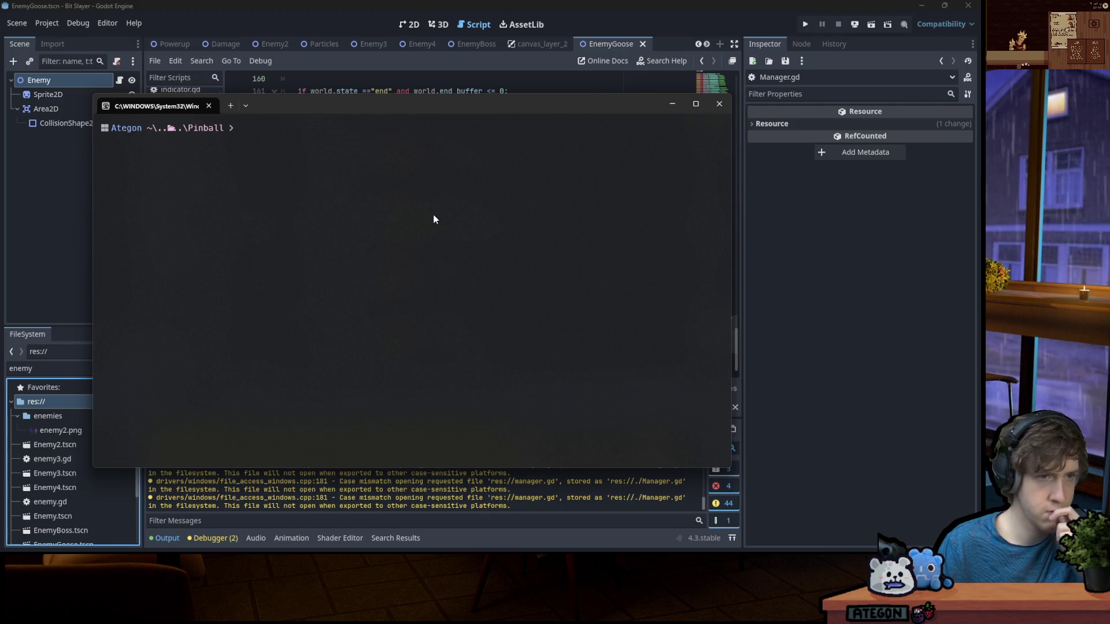
{"action": "type", "text": "git status'"}
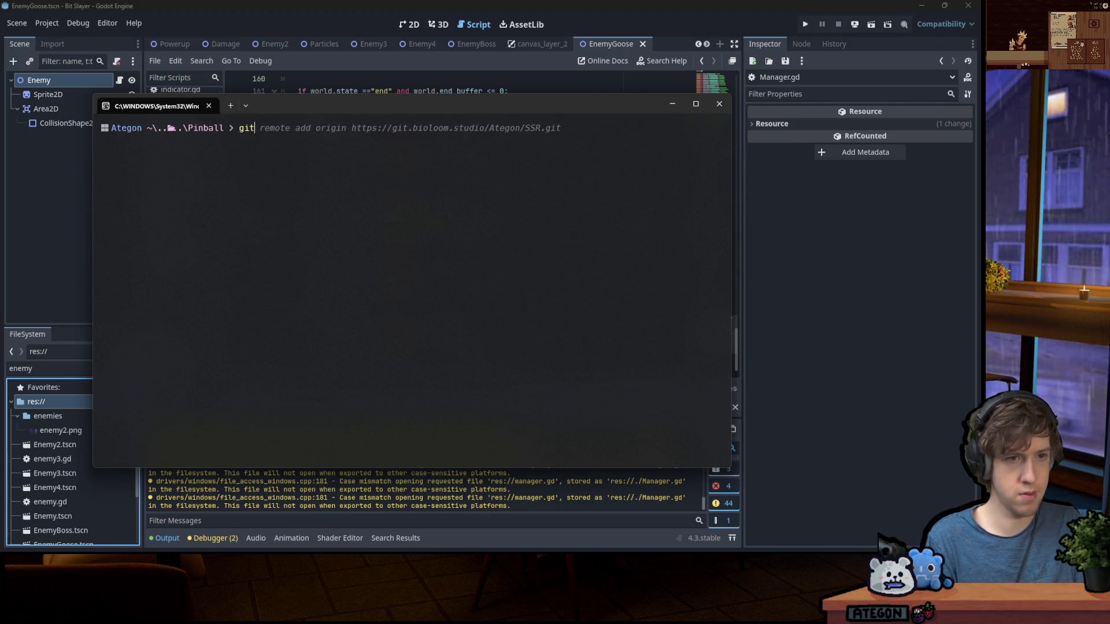
{"action": "key", "text": "BackSpace"}
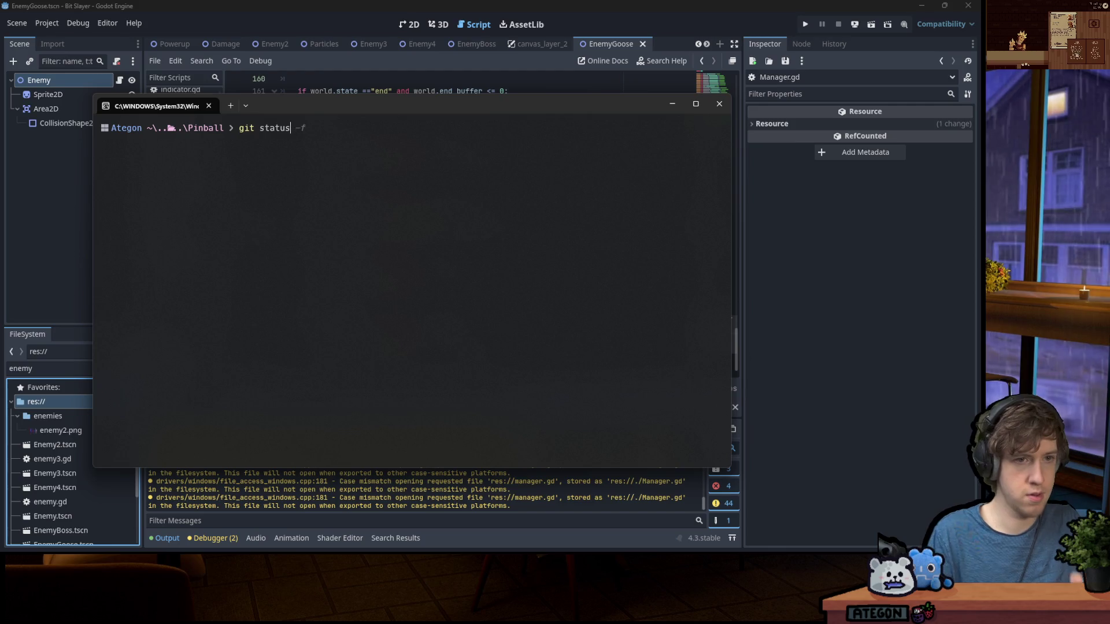
{"action": "key", "text": "Return"}
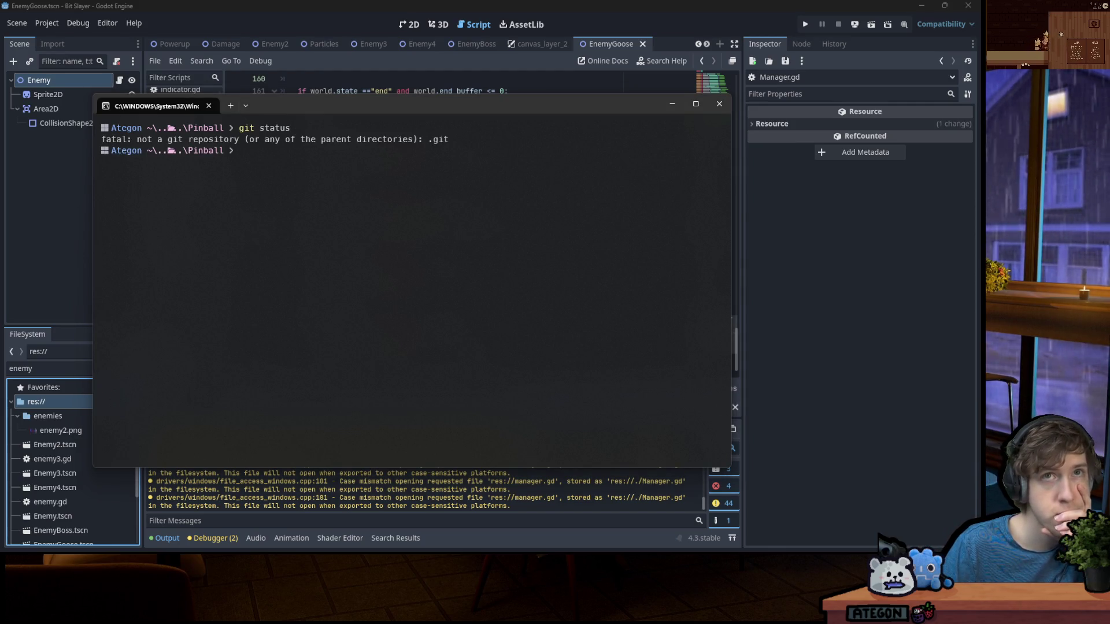
Run git init and add the BitSlayer repository as the origin remote
{"action": "type", "text": "git init"}
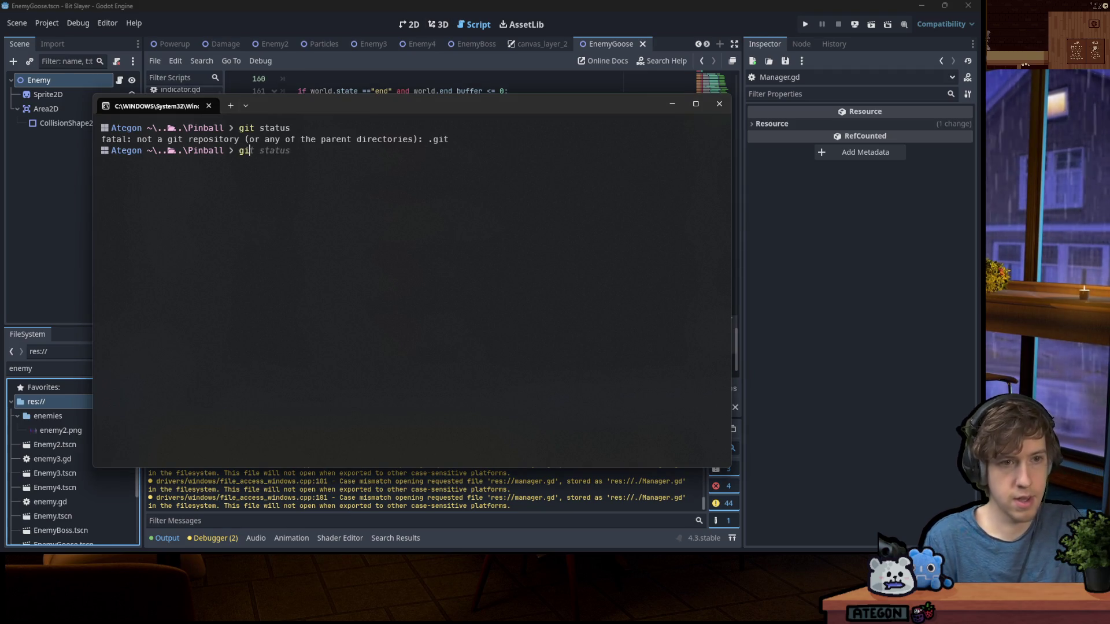
{"action": "key", "text": "Return"}
{"action": "type", "text": "git remote"}
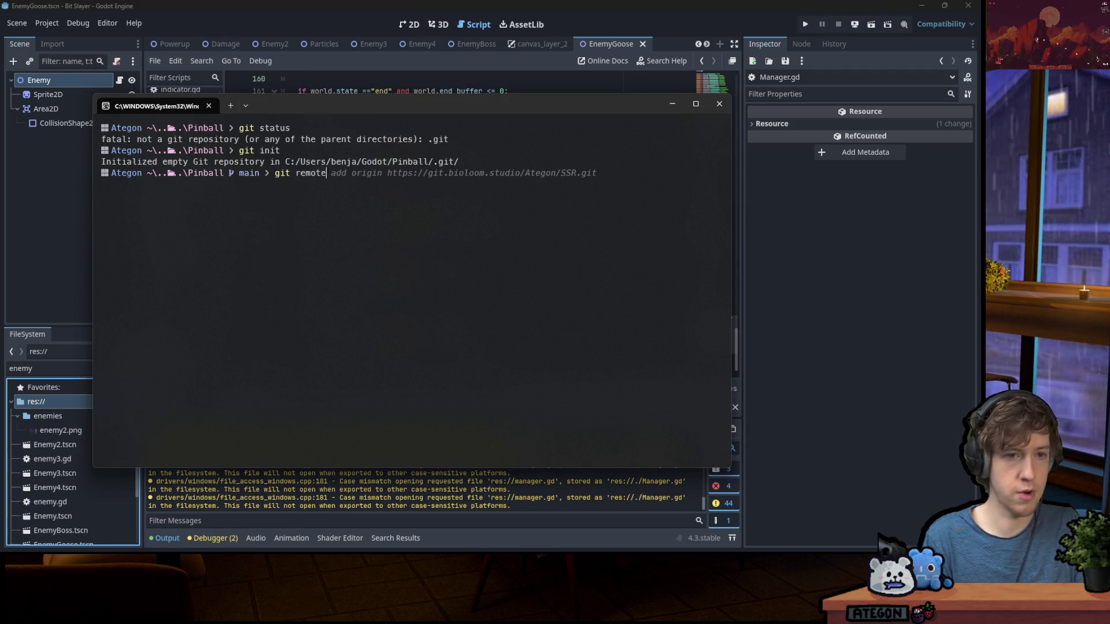
{"action": "type", "text": " add origin https://git.bioloom.studio/Ategon/BitSlayer.git"}
{"action": "key", "text": "Return"}
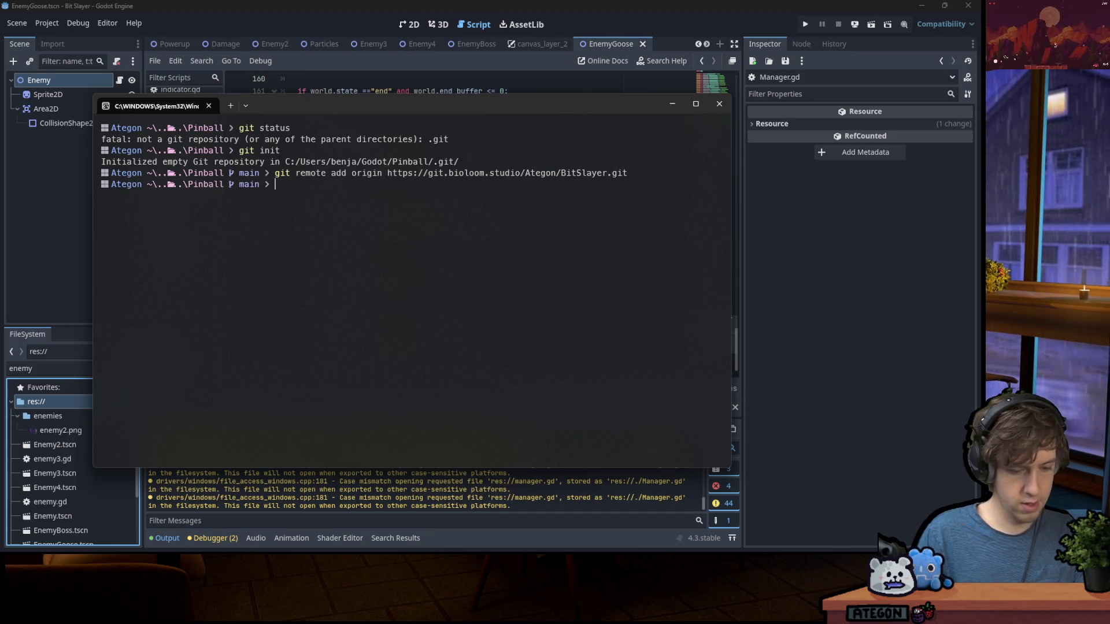
Run code .gitignore to open the .gitignore file in the code editor
{"action": "type", "text": "code .env"}
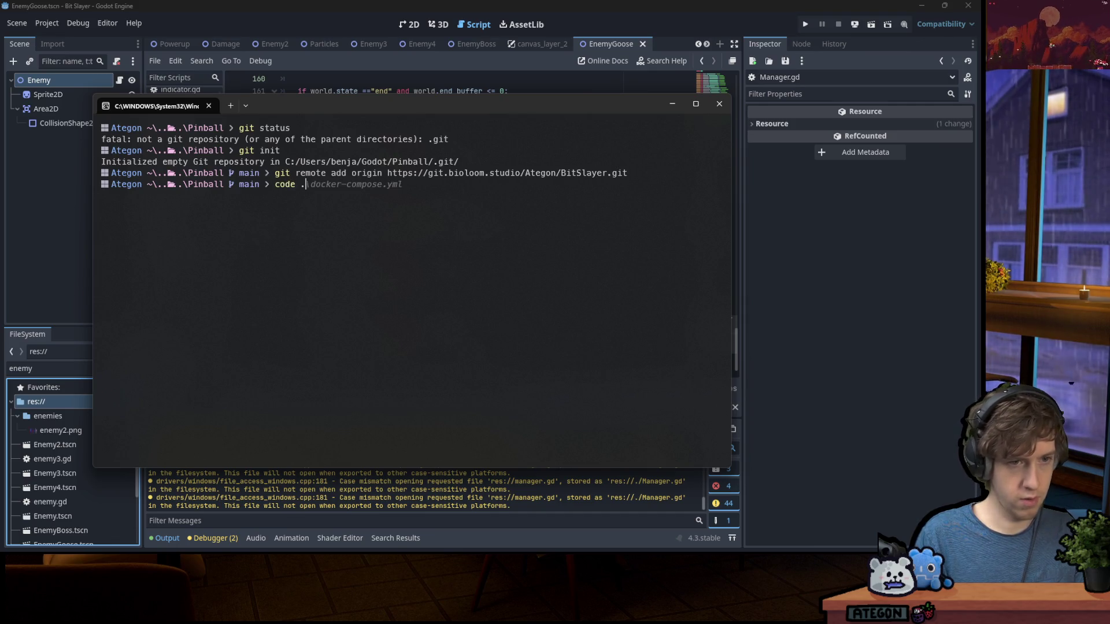
{"action": "key", "text": "BackSpace"}
{"action": "key", "text": "BackSpace"}
{"action": "key", "text": "BackSpace"}
{"action": "type", "text": "gitignore"}
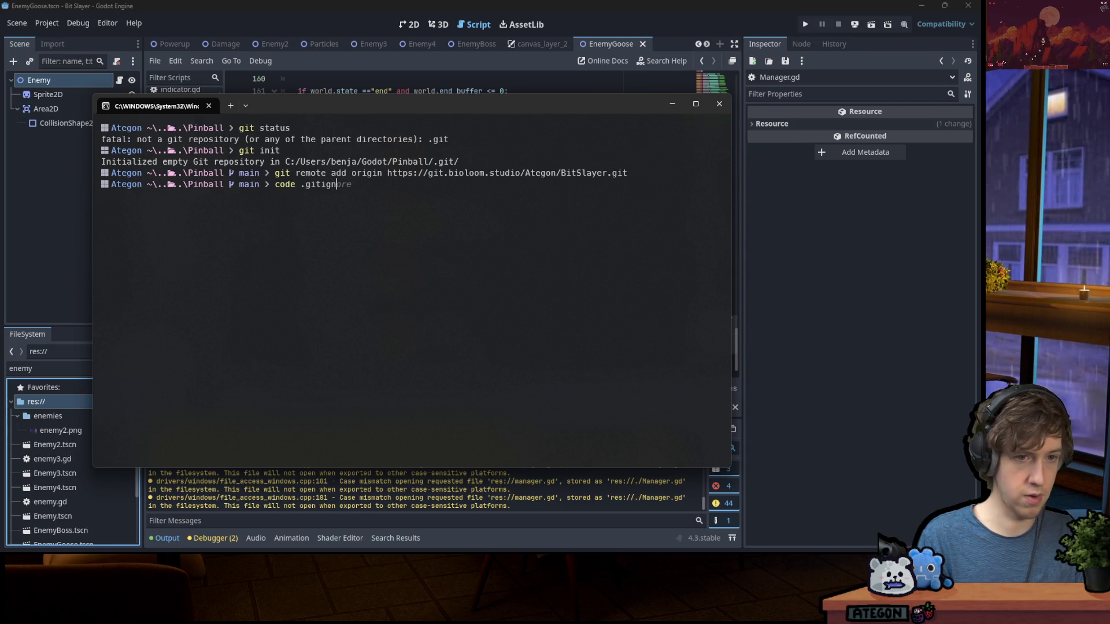
{"action": "key", "text": "Return"}
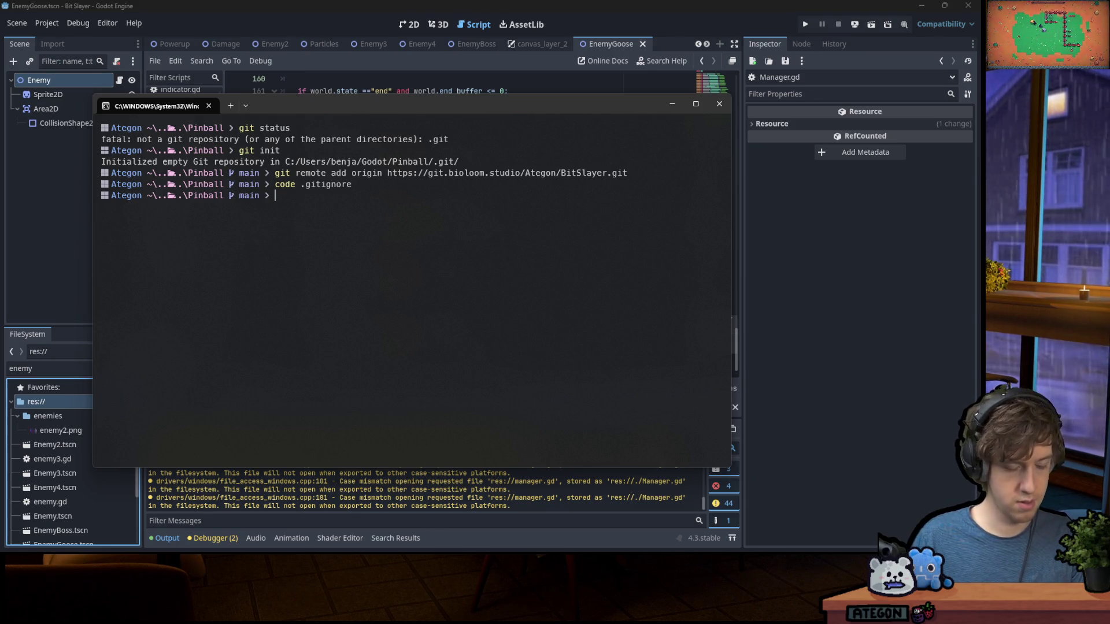
{"action": "scroll", "coordinate": [46, 433], "scroll_direction": "down", "scroll_amount": 3}
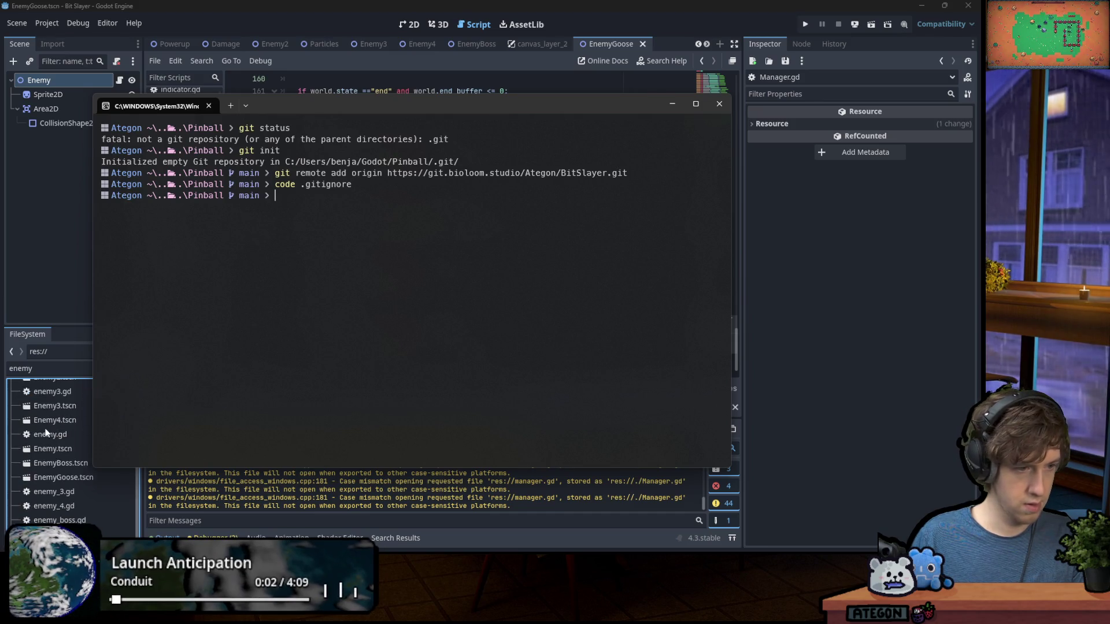
Move the terminal aside and change the FileSystem filter from 'enemy' to 'auth' to find auth.gd
{"action": "scroll", "coordinate": [47, 431], "scroll_direction": "up", "scroll_amount": 3}
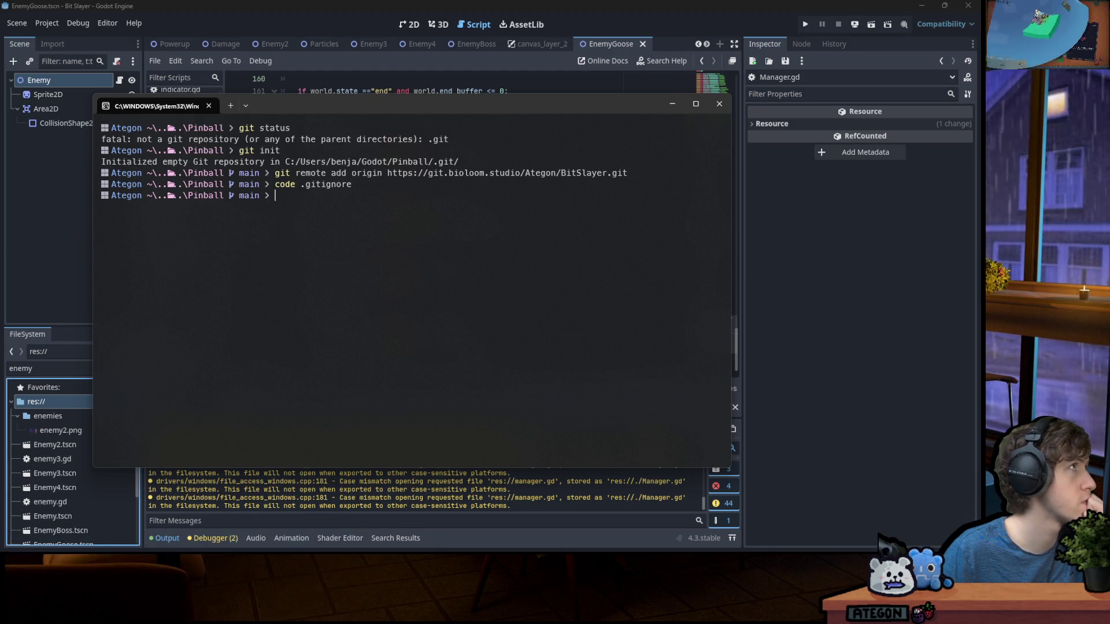
{"action": "double_click", "coordinate": [331, 97]}
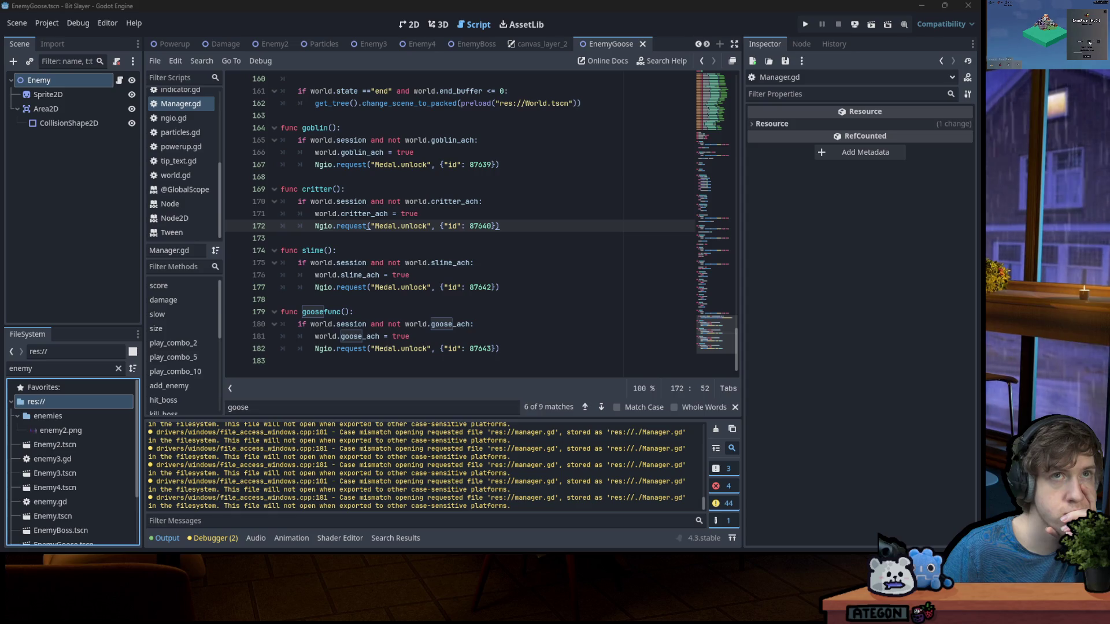
{"action": "left_click", "coordinate": [45, 368]}
{"action": "left_click_drag", "start_coordinate": [45, 368], "coordinate": [9, 374]}
{"action": "type", "text": "auth"}
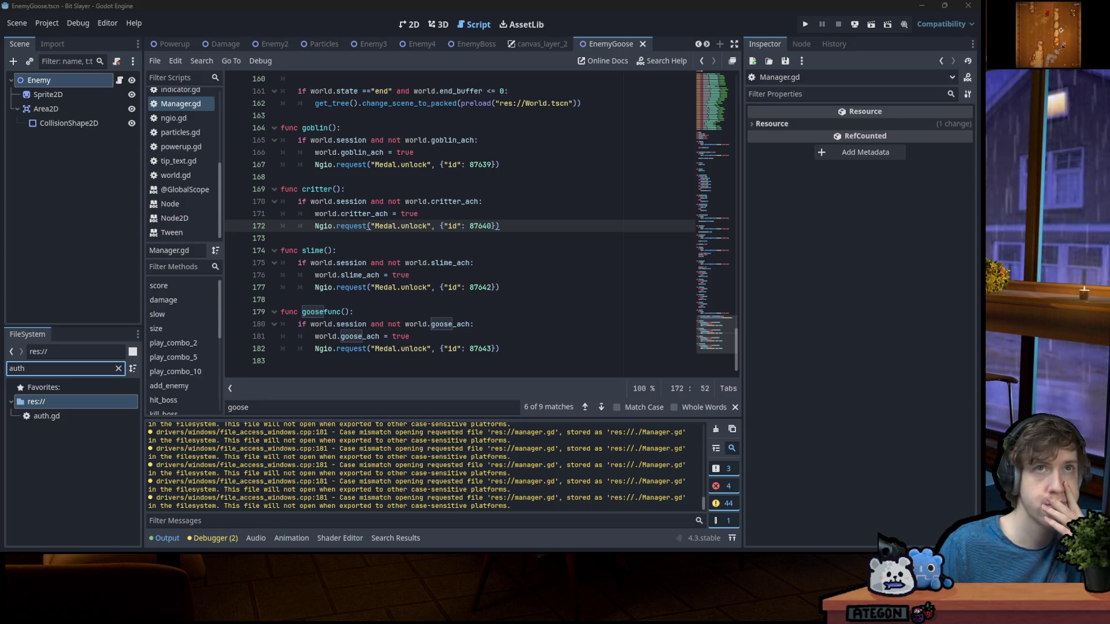
Stage all files with git add * and commit them as "Initial commit"
{"action": "key", "text": "alt+Tab"}
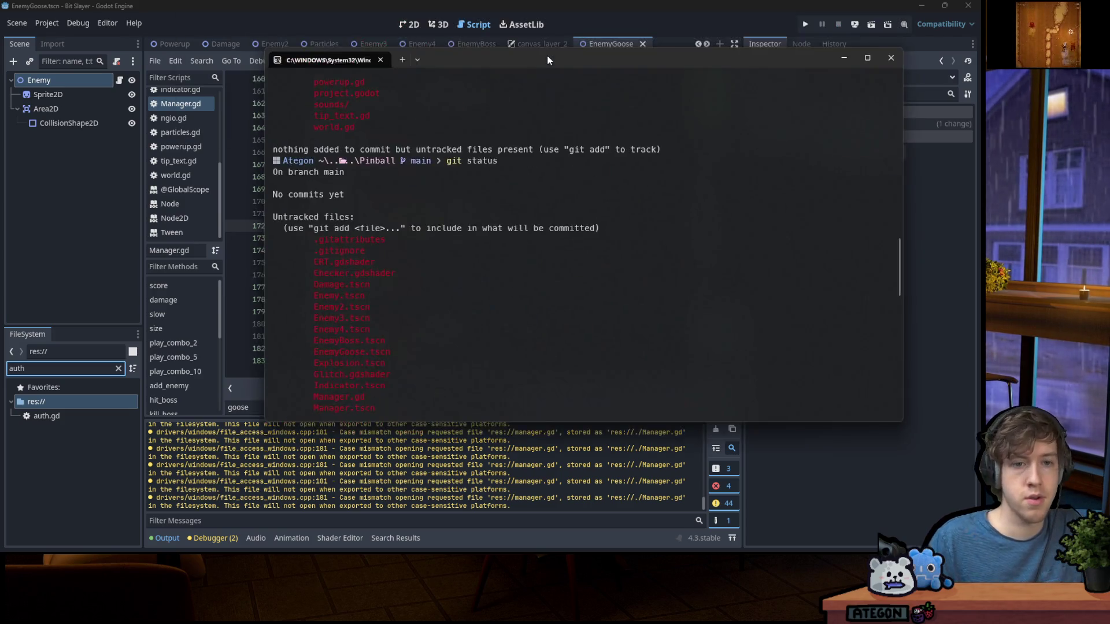
{"action": "scroll", "coordinate": [550, 304], "scroll_direction": "down", "scroll_amount": 5}
{"action": "type", "text": "git add *"}
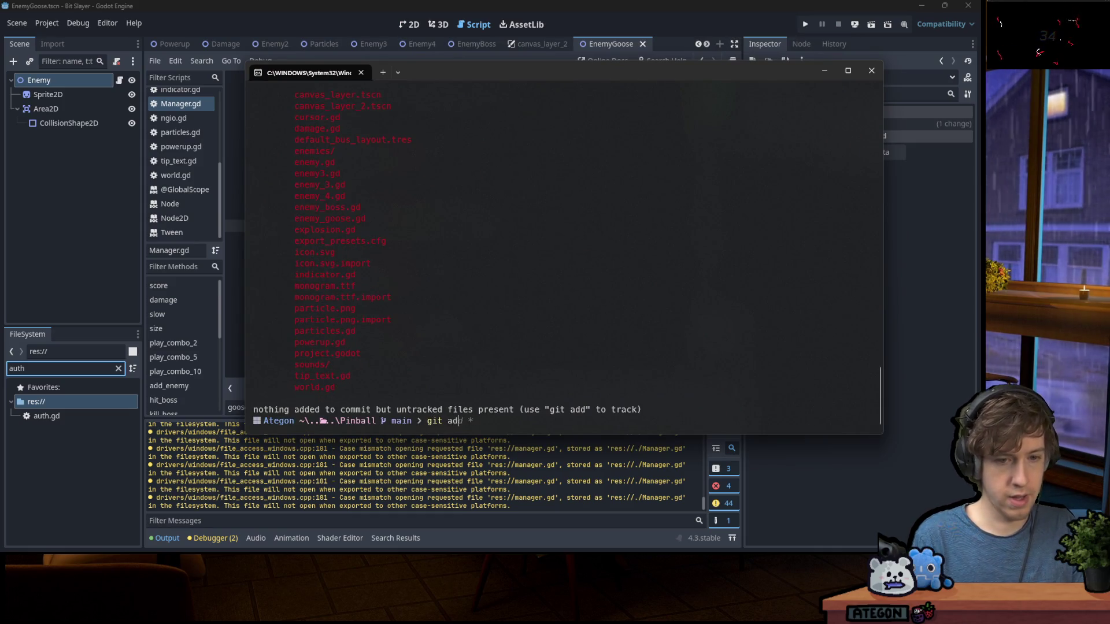
{"action": "key", "text": "Return"}
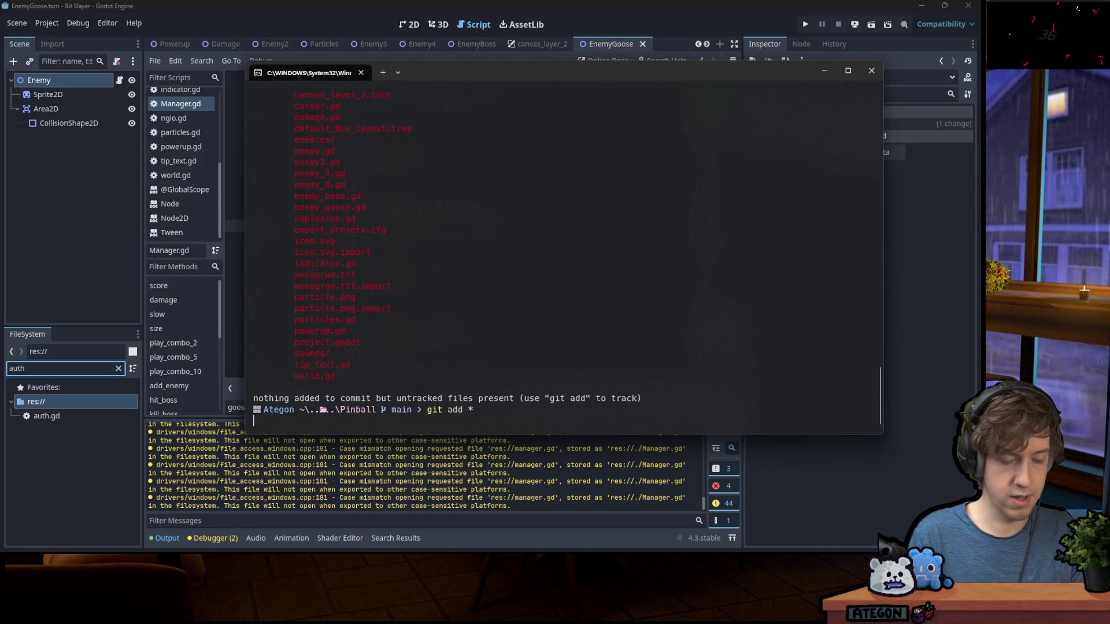
{"action": "type", "text": "git commit -m \"In\"Initial com"}
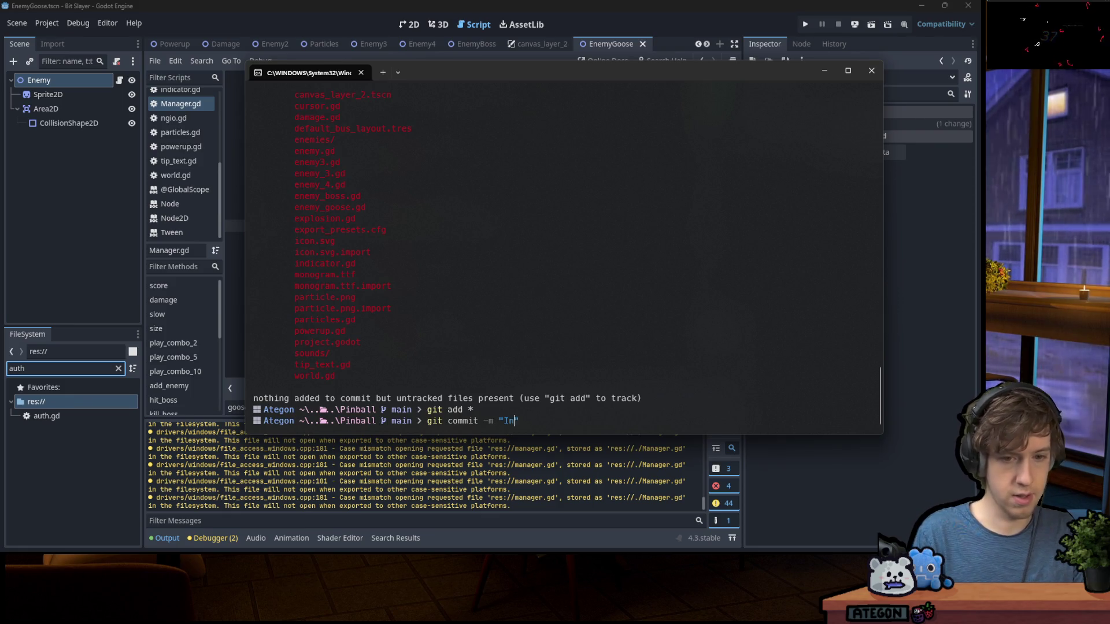
{"action": "type", "text": "mit"}
{"action": "key", "text": "Return"}
Push the main branch to origin with git push origin main, retrying after the authentication failure
{"action": "type", "text": "git push origin "}
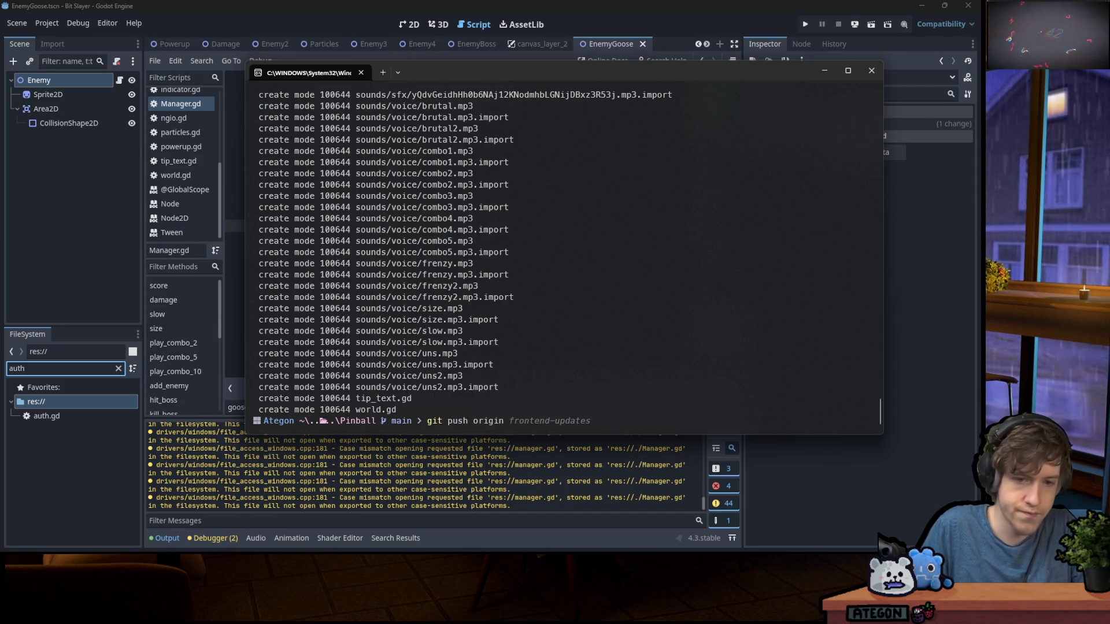
{"action": "type", "text": "main"}
{"action": "key", "text": "Return"}
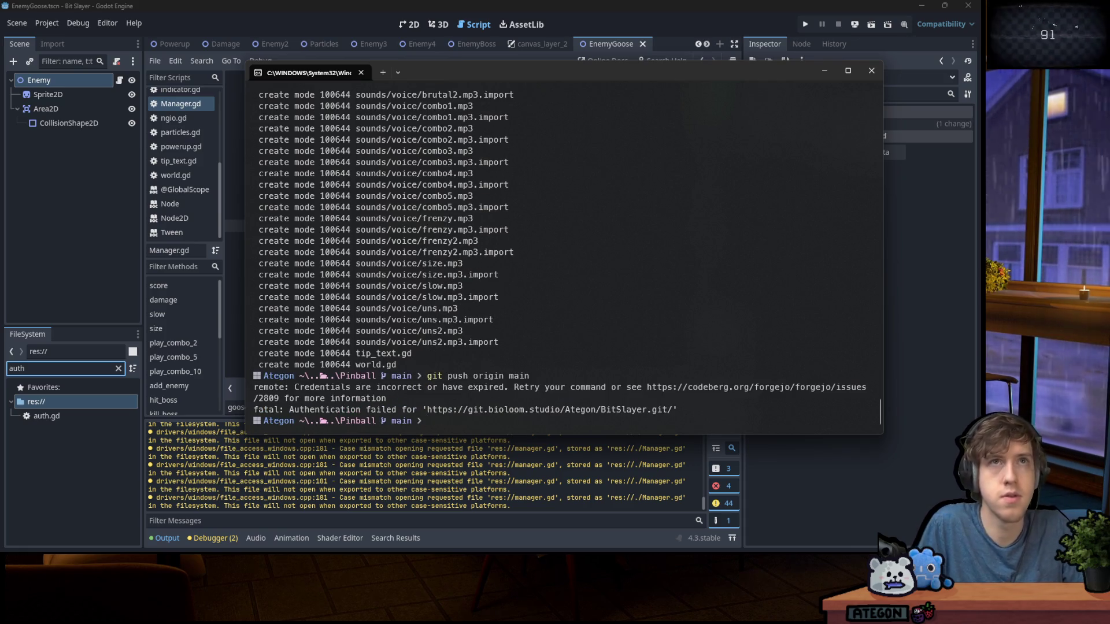
{"action": "key", "text": "Up"}
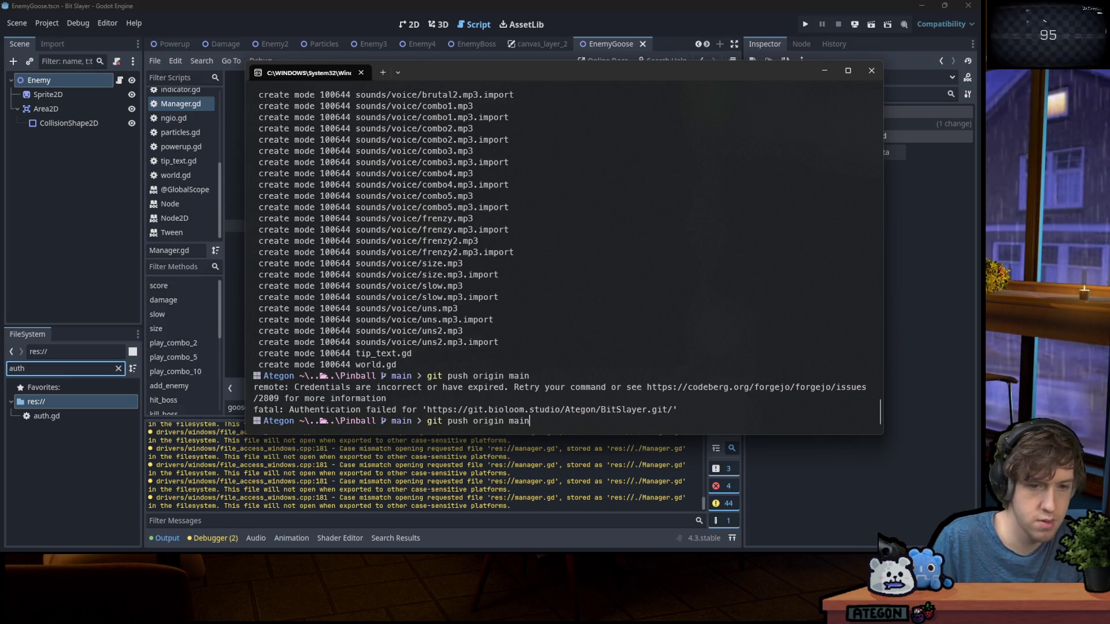
{"action": "key", "text": "Return"}
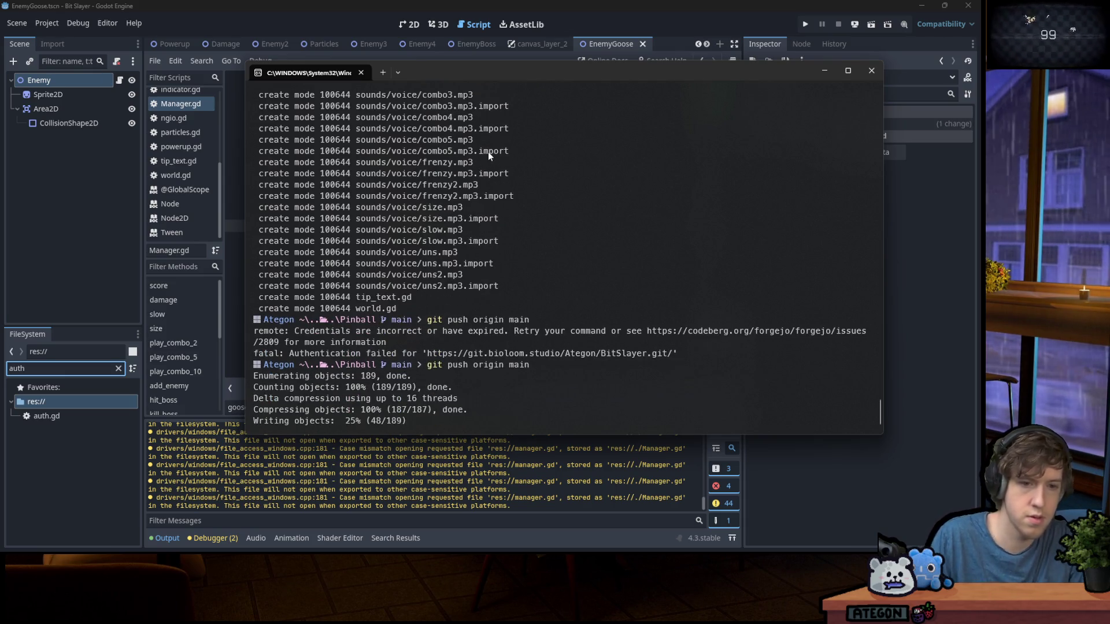
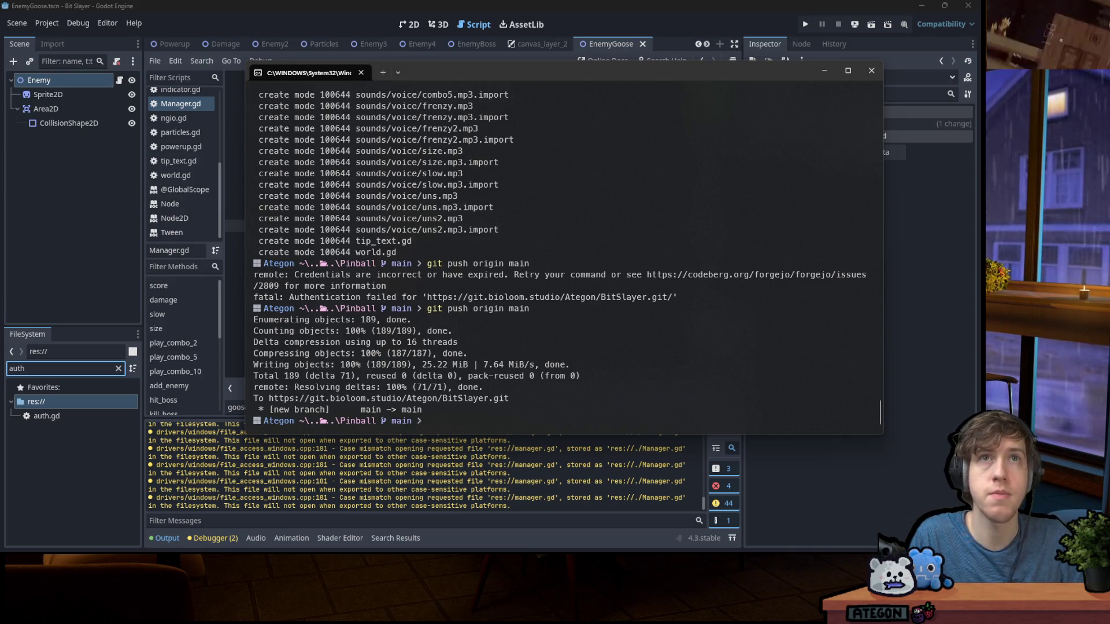
Leave the terminal after the push and bring up Firefox on the BitSlayer repository settings page
{"action": "key", "text": "alt+Tab"}
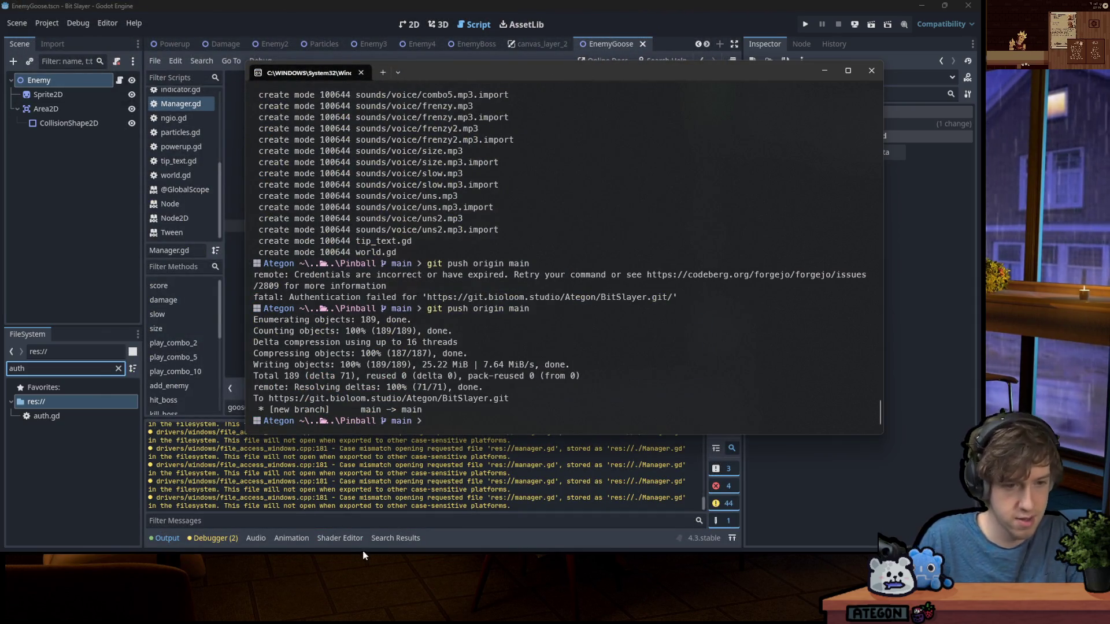
{"action": "right_click", "coordinate": [352, 532]}
{"action": "left_click", "coordinate": [538, 230]}
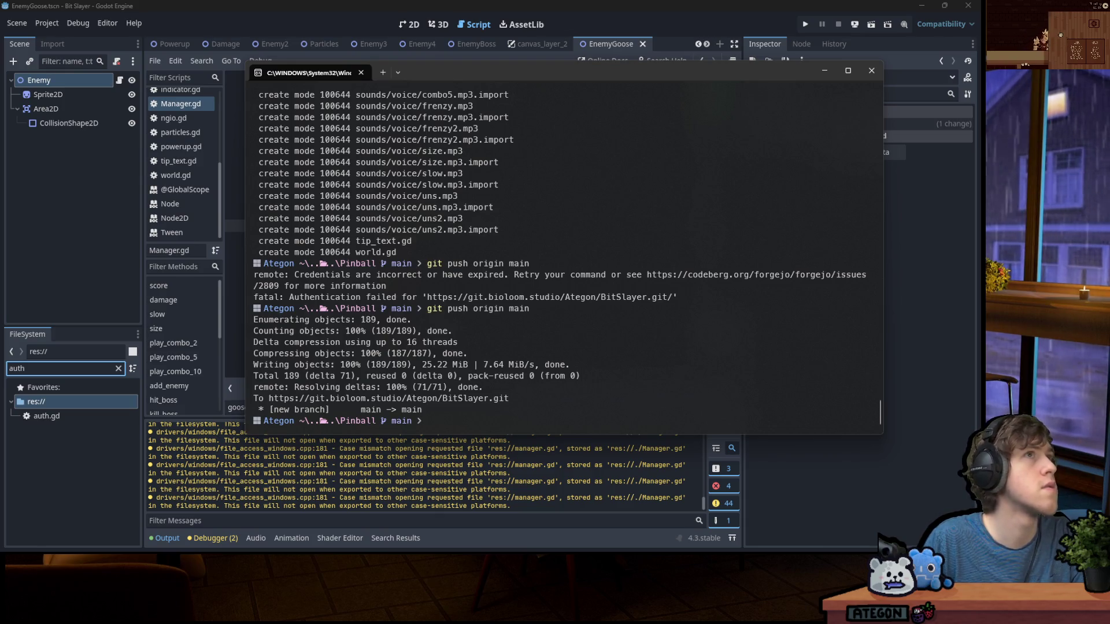
{"action": "key", "text": "alt+Tab"}
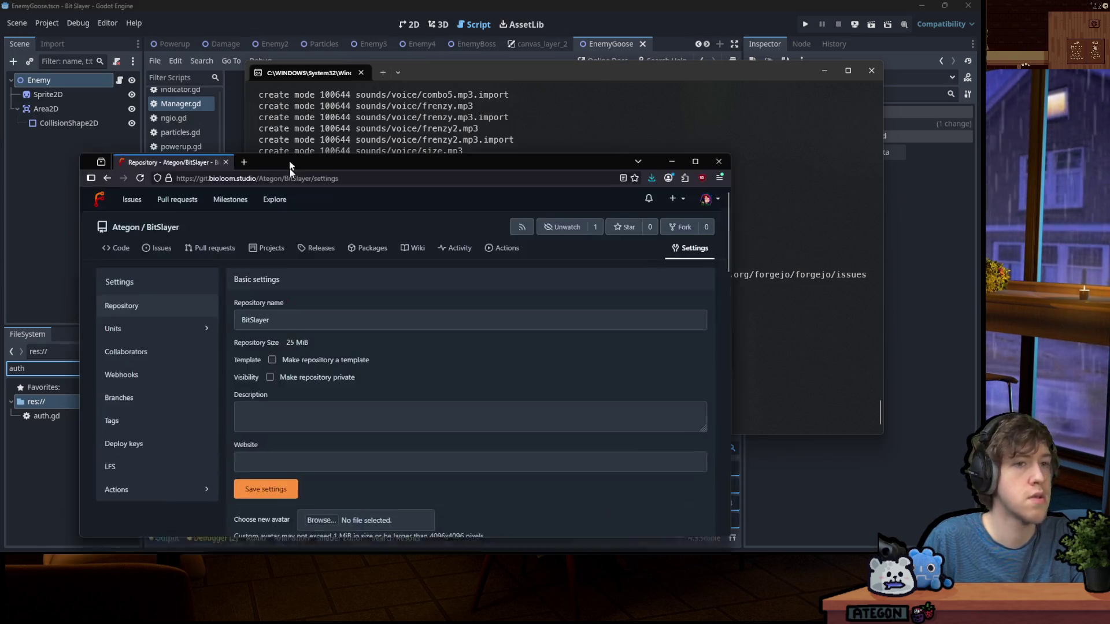
Maximize Firefox and start a new repository named Test, marked private
{"action": "double_click", "coordinate": [373, 175]}
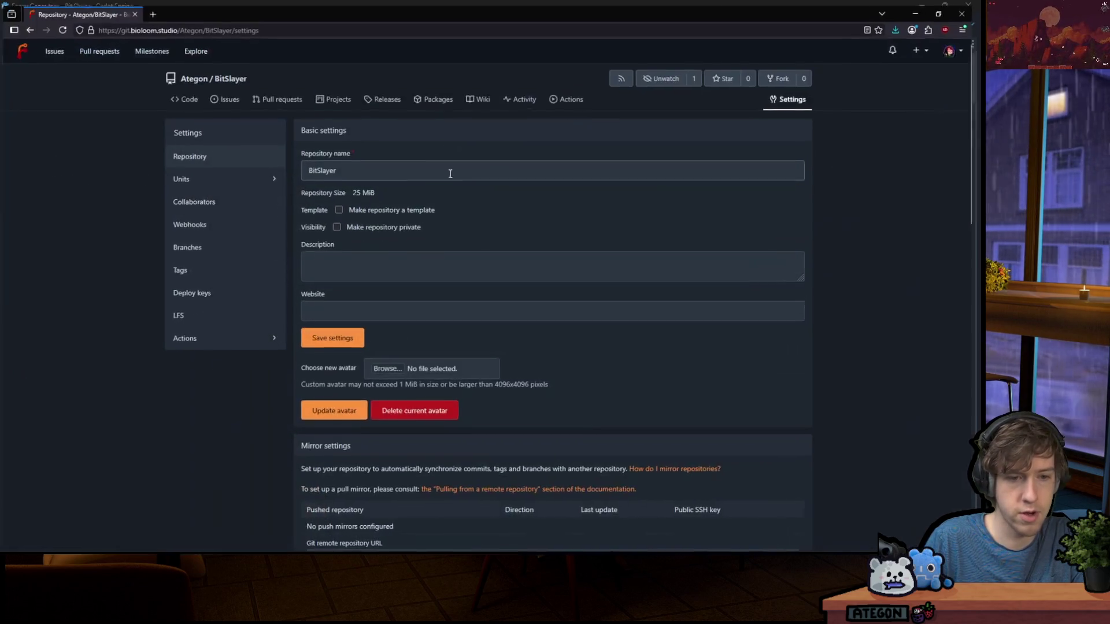
{"action": "left_click", "coordinate": [923, 45]}
{"action": "left_click", "coordinate": [898, 68]}
{"action": "left_click", "coordinate": [343, 179]}
{"action": "type", "text": "Test"}
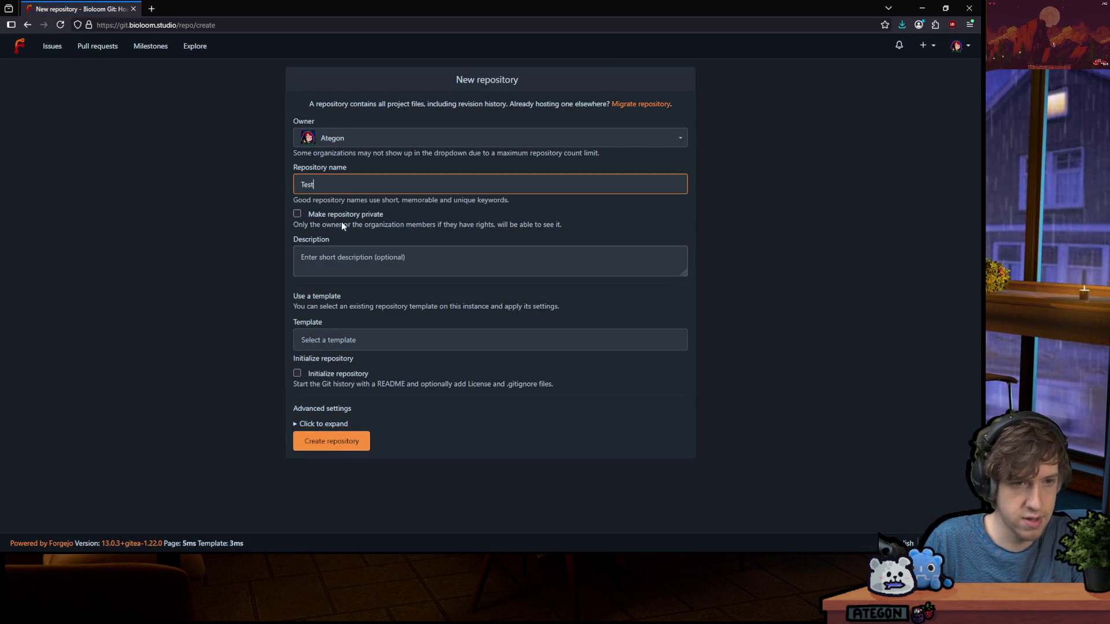
{"action": "left_click", "coordinate": [338, 216]}
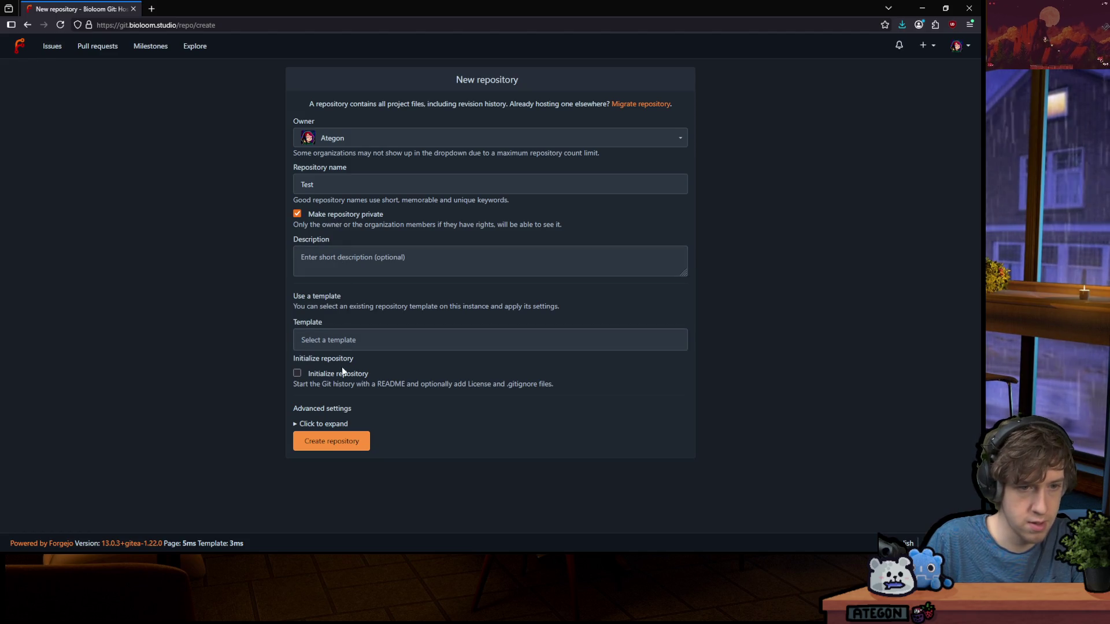
Expand the advanced settings and turn on repository initialization
{"action": "left_click", "coordinate": [322, 424]}
{"action": "scroll", "coordinate": [364, 412], "scroll_direction": "down", "scroll_amount": 3}
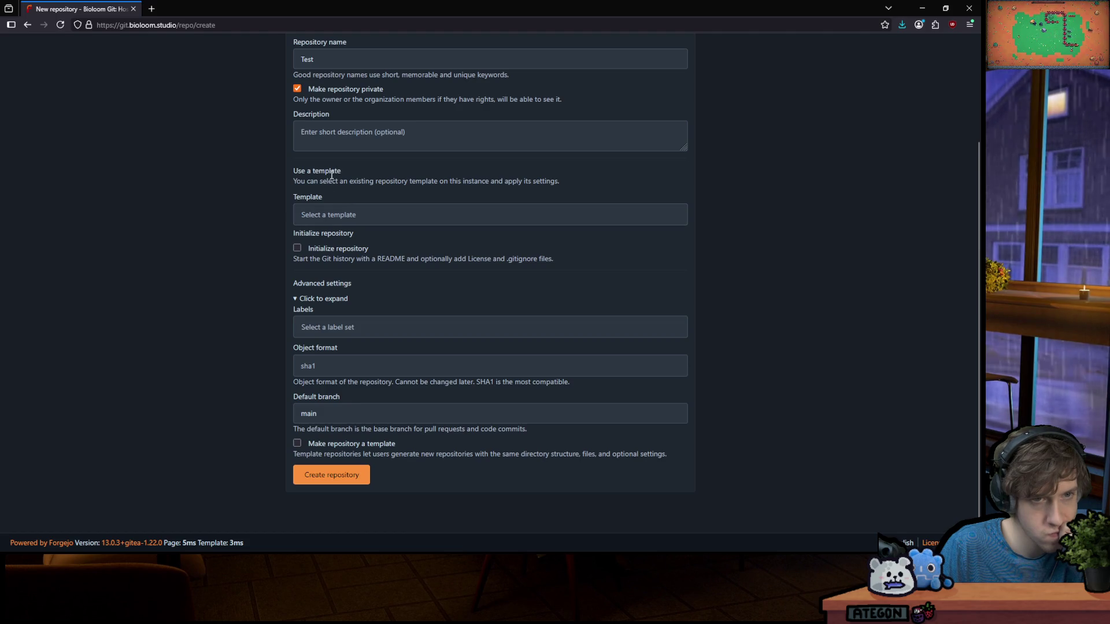
{"action": "left_click", "coordinate": [335, 133]}
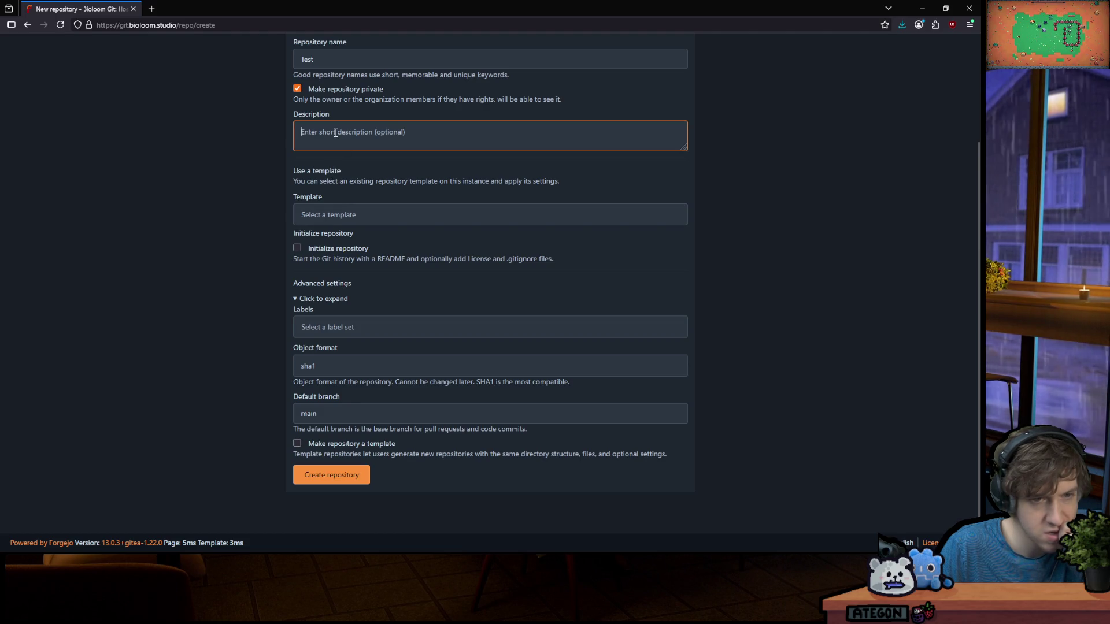
{"action": "left_click", "coordinate": [341, 252]}
Choose GPL-3.0-only as the repository's licence
{"action": "left_click", "coordinate": [357, 345]}
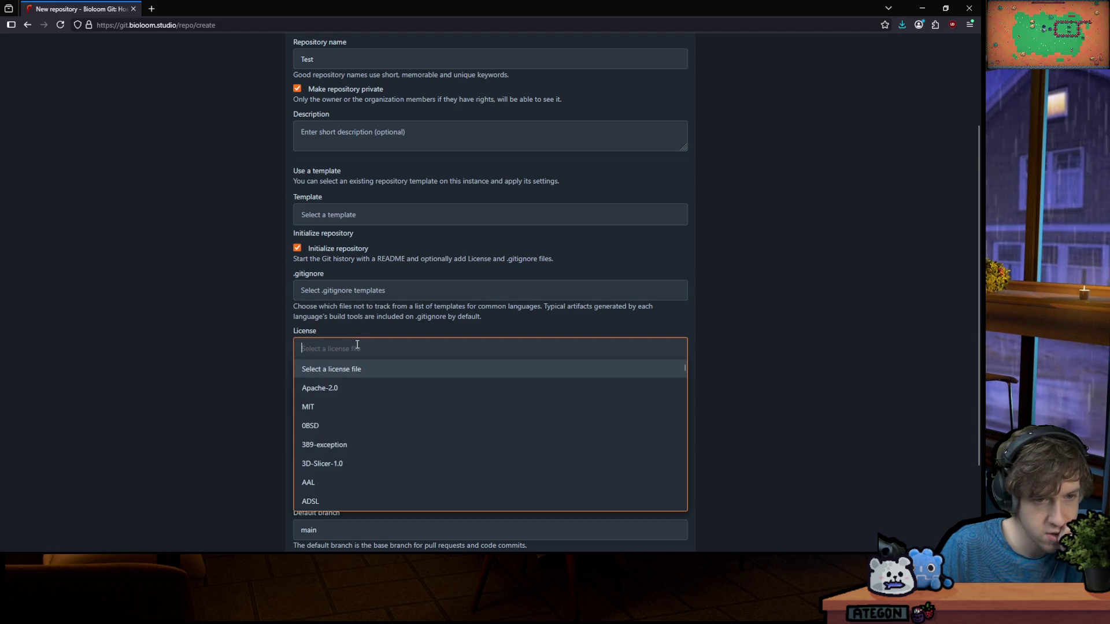
{"action": "scroll", "coordinate": [344, 414], "scroll_direction": "down", "scroll_amount": 10}
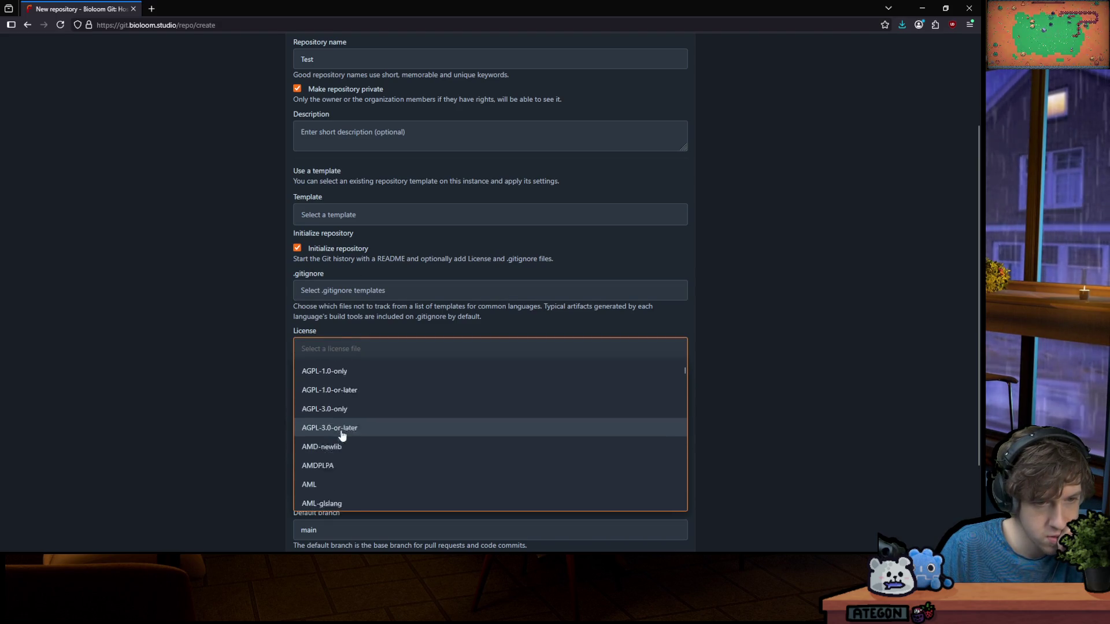
{"action": "type", "text": "gpl"}
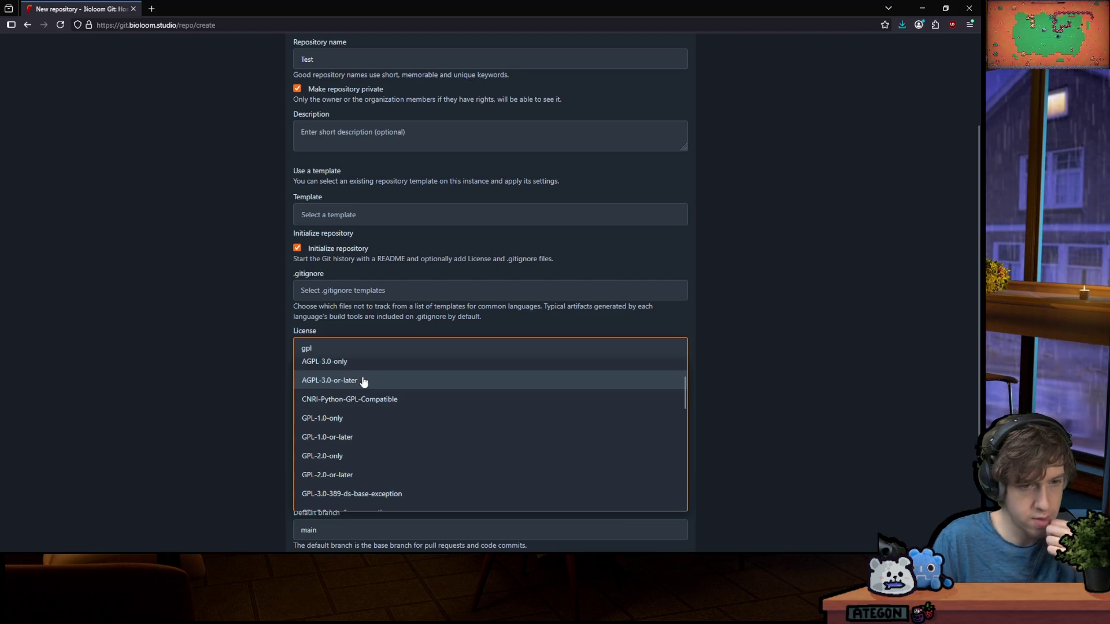
{"action": "scroll", "coordinate": [360, 412], "scroll_direction": "down", "scroll_amount": 5}
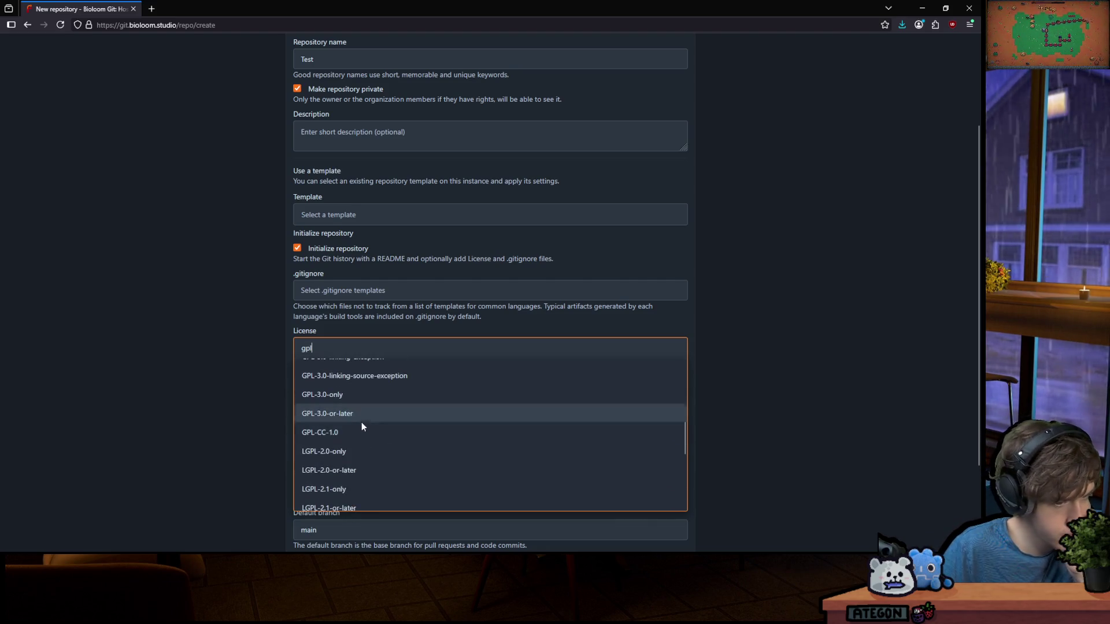
{"action": "scroll", "coordinate": [356, 411], "scroll_direction": "down", "scroll_amount": 3}
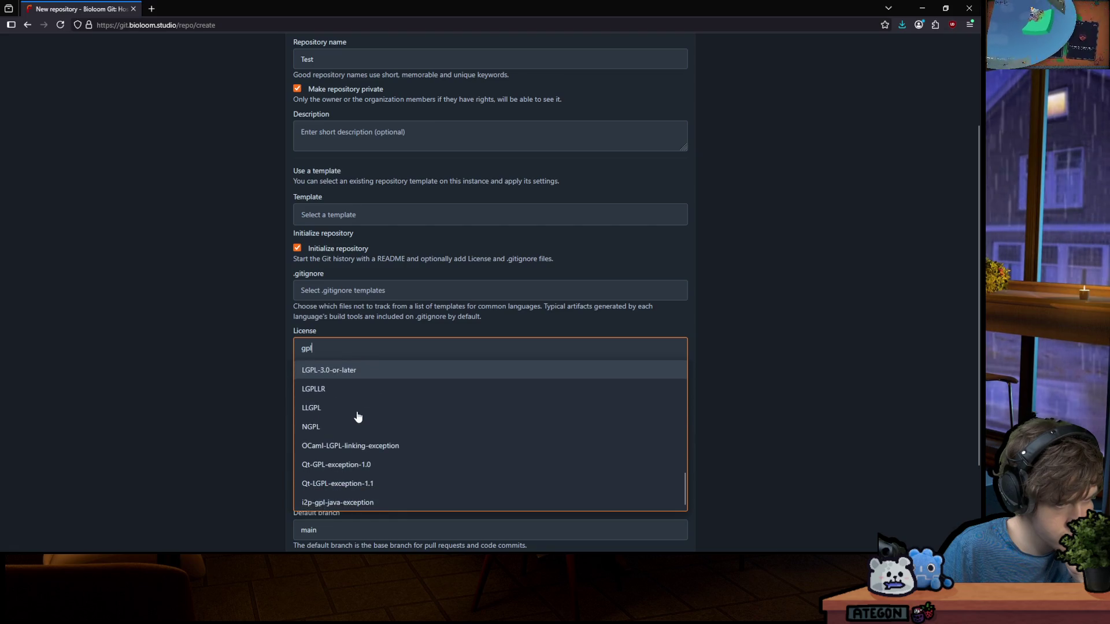
{"action": "scroll", "coordinate": [357, 418], "scroll_direction": "up", "scroll_amount": 3}
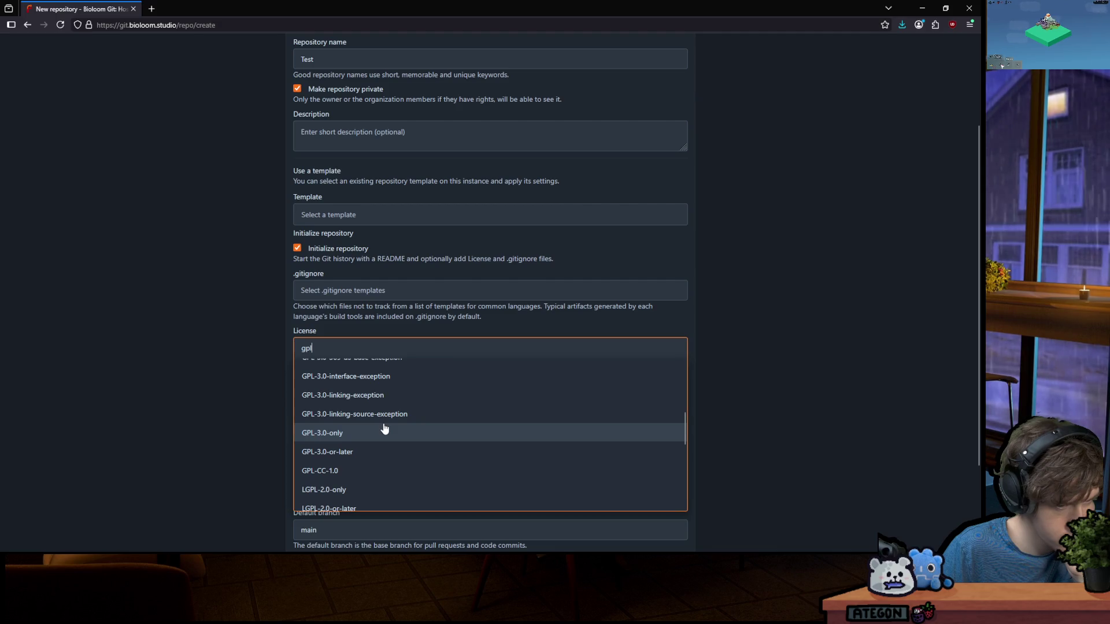
{"action": "scroll", "coordinate": [384, 428], "scroll_direction": "up", "scroll_amount": 4}
{"action": "scroll", "coordinate": [388, 426], "scroll_direction": "down", "scroll_amount": 4}
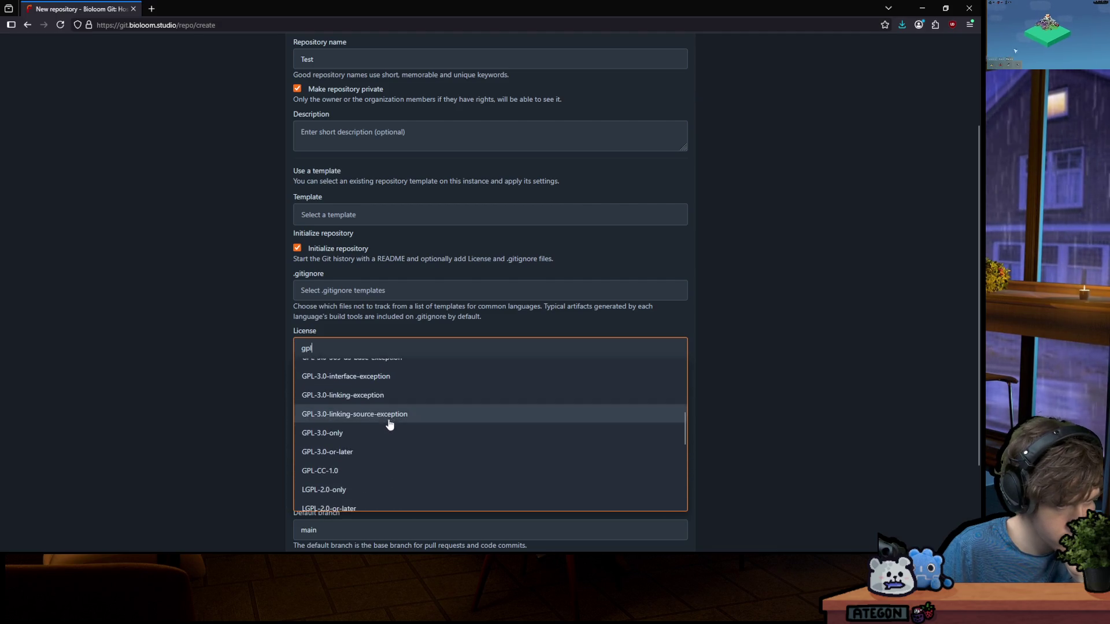
{"action": "left_click", "coordinate": [361, 439]}
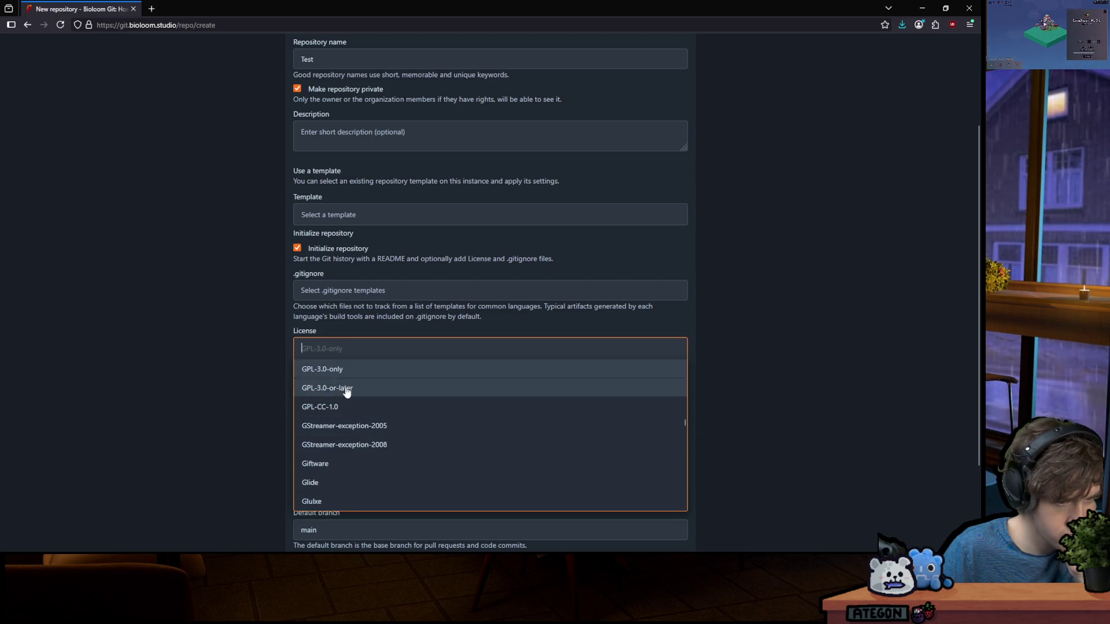
{"action": "scroll", "coordinate": [347, 392], "scroll_direction": "up", "scroll_amount": 2}
{"action": "left_click", "coordinate": [339, 426]}
{"action": "left_click", "coordinate": [209, 379]}
Create the Test repository, select the whole generated LICENSE text, and return to the terminal
{"action": "scroll", "coordinate": [389, 389], "scroll_direction": "down", "scroll_amount": 3}
{"action": "left_click", "coordinate": [357, 474]}
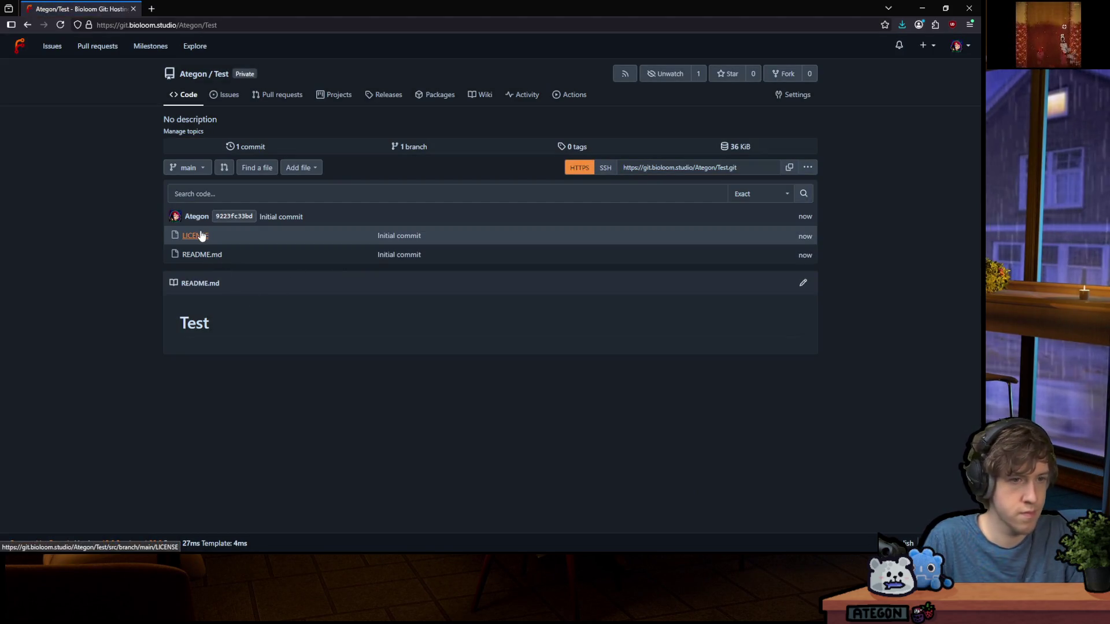
{"action": "left_click", "coordinate": [201, 236]}
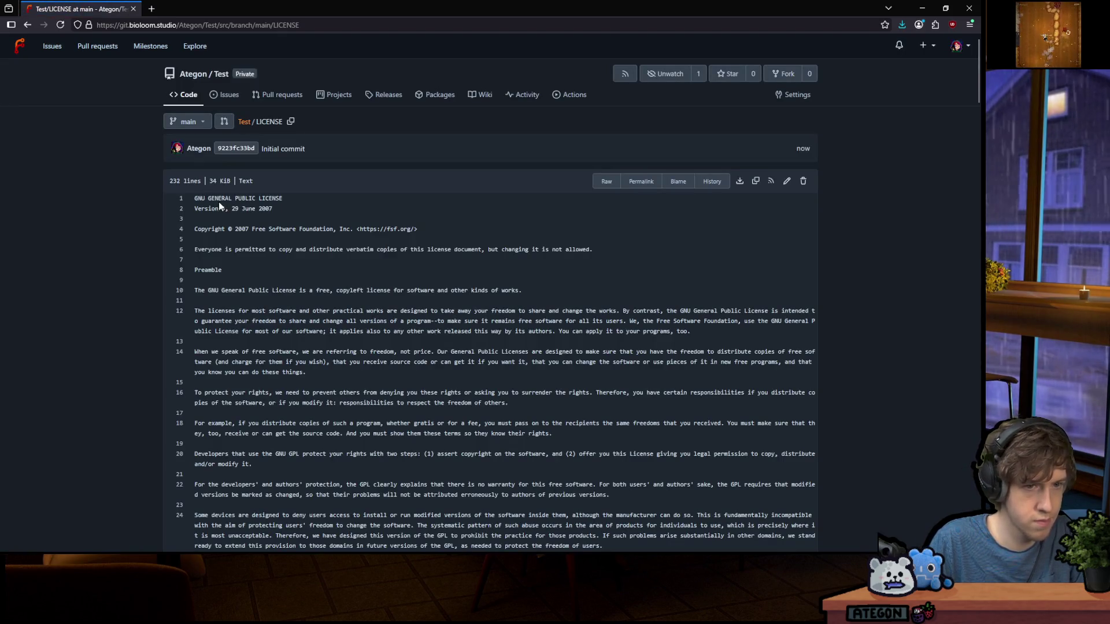
{"action": "mouse_move", "coordinate": [193, 196]}
{"action": "left_mouse_down"}
{"action": "mouse_move", "coordinate": [359, 303]}
{"action": "mouse_move", "coordinate": [418, 276]}
{"action": "mouse_move", "coordinate": [412, 306]}
{"action": "mouse_move", "coordinate": [443, 315]}
{"action": "mouse_move", "coordinate": [405, 335]}
{"action": "mouse_move", "coordinate": [399, 472]}
{"action": "mouse_move", "coordinate": [362, 484]}
{"action": "left_mouse_up"}
{"action": "scroll", "coordinate": [418, 276], "scroll_direction": "down", "scroll_amount": 20}
{"action": "left_click", "coordinate": [451, 314]}
{"action": "scroll", "coordinate": [405, 335], "scroll_direction": "down", "scroll_amount": 5}
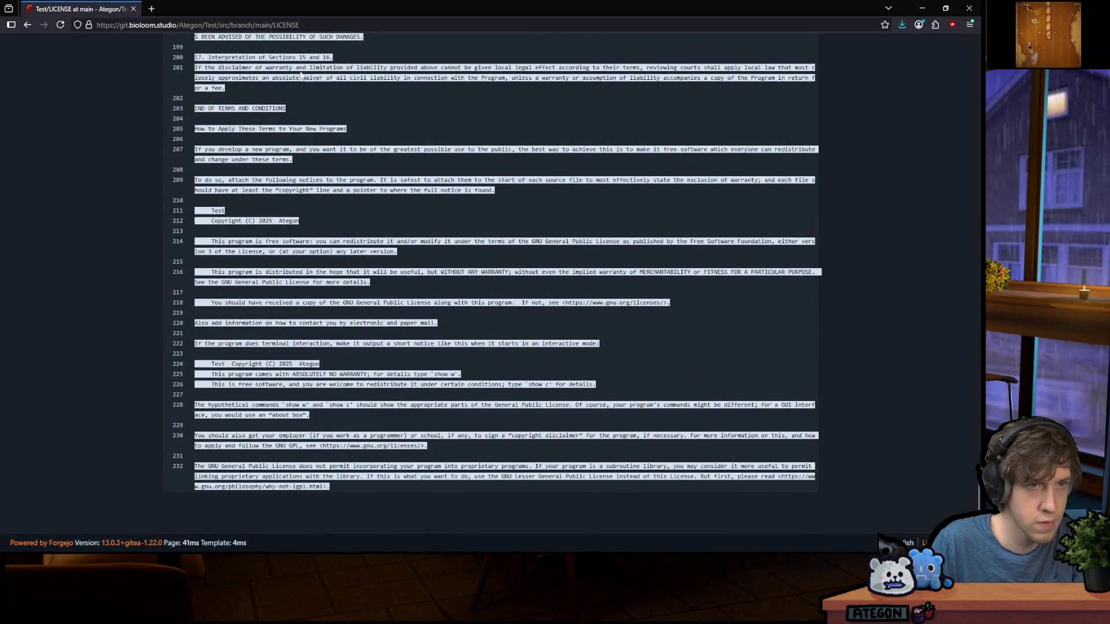
{"action": "key", "text": "alt+Tab"}
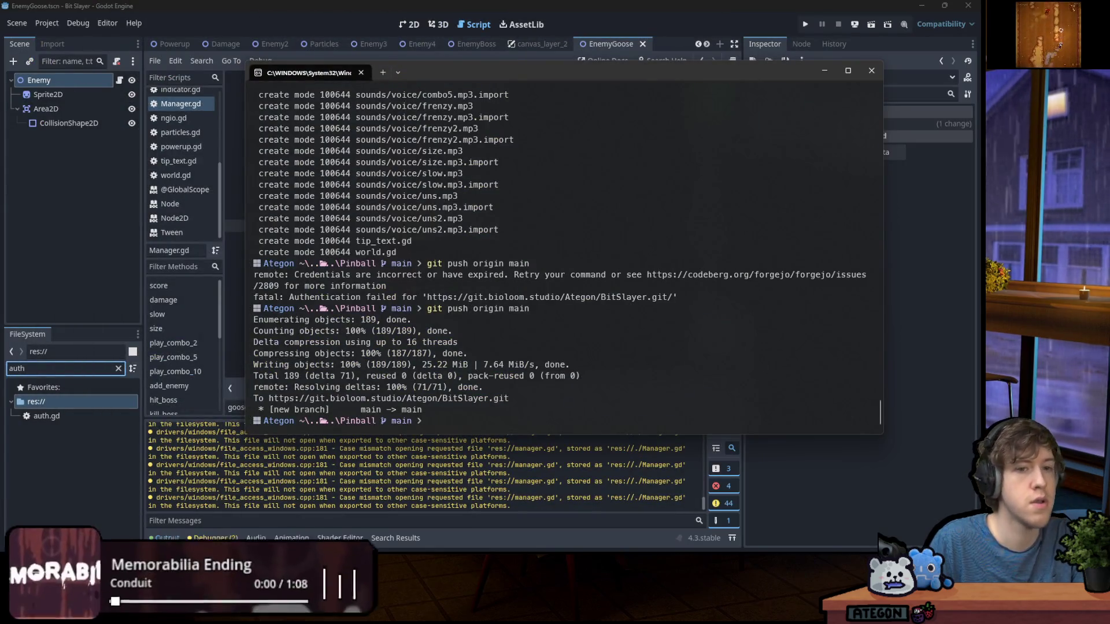
Open LICENSE in the code editor, then stage and commit it as "Add LICENSE"
{"action": "type", "text": "code LICENSE"}
{"action": "key", "text": "Return"}
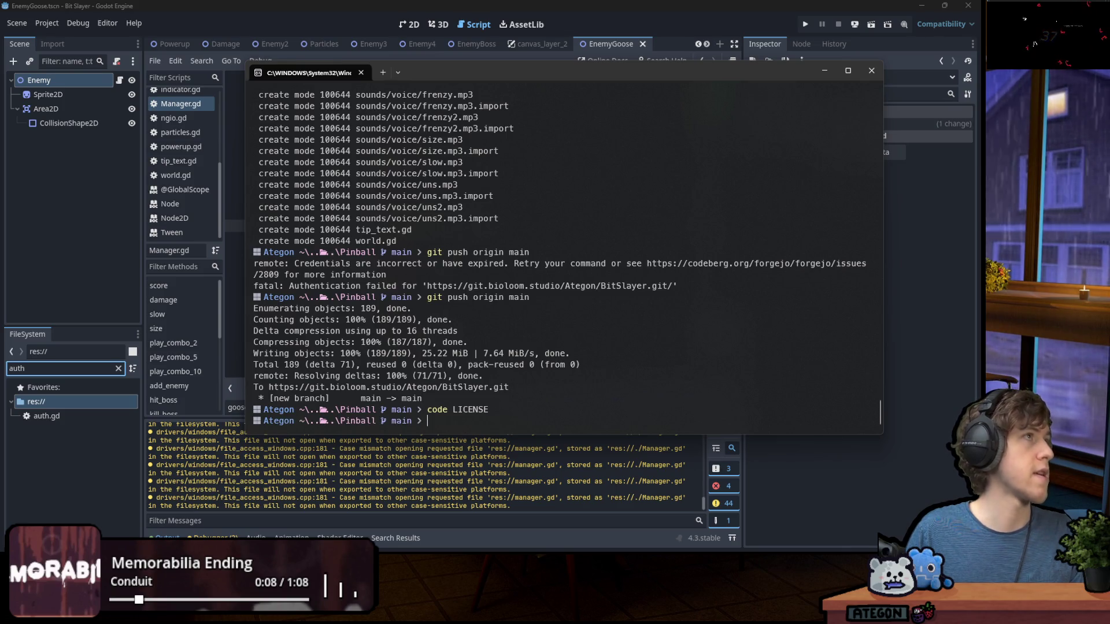
{"action": "type", "text": "git add *"}
{"action": "key", "text": "Return"}
{"action": "type", "text": "git com"}
{"action": "type", "text": "mit "}
{"action": "type", "text": "\"\""}
{"action": "type", "text": "Add LICENS"}
{"action": "type", "text": "E"}
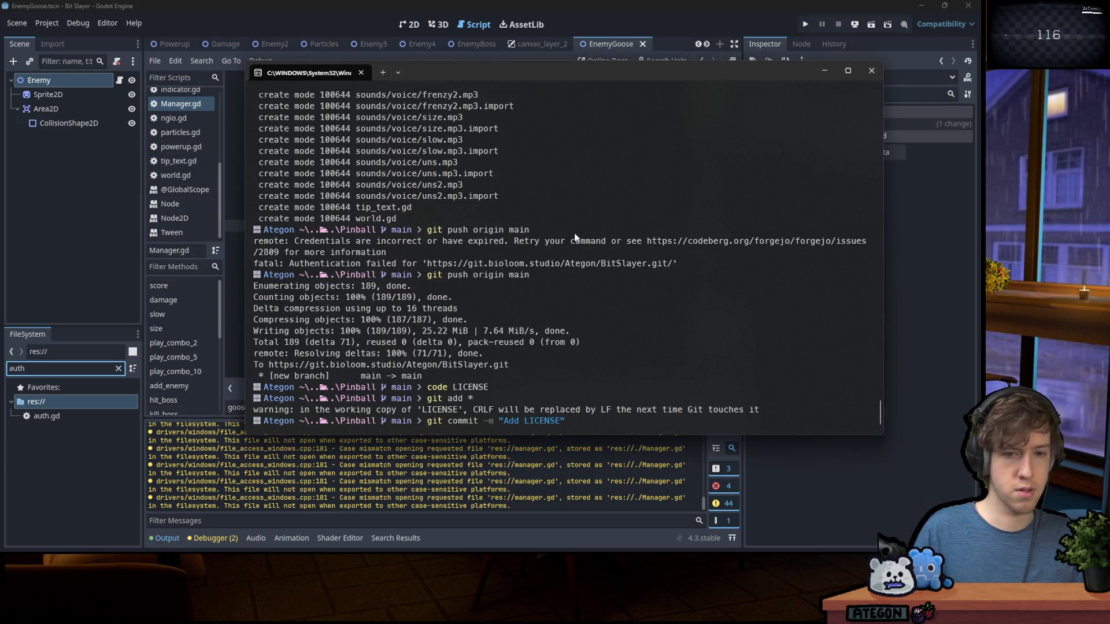
{"action": "key", "text": "Return"}
Check git status and show the remaining uncommitted LICENSE diff
{"action": "type", "text": "git status"}
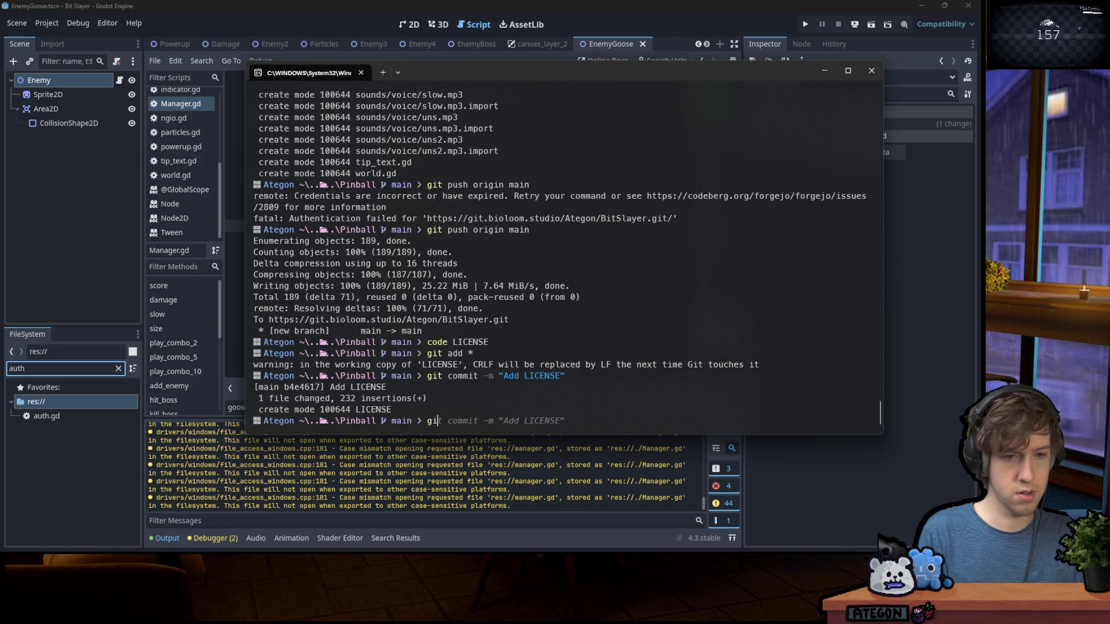
{"action": "key", "text": "Return"}
{"action": "type", "text": "git diff"}
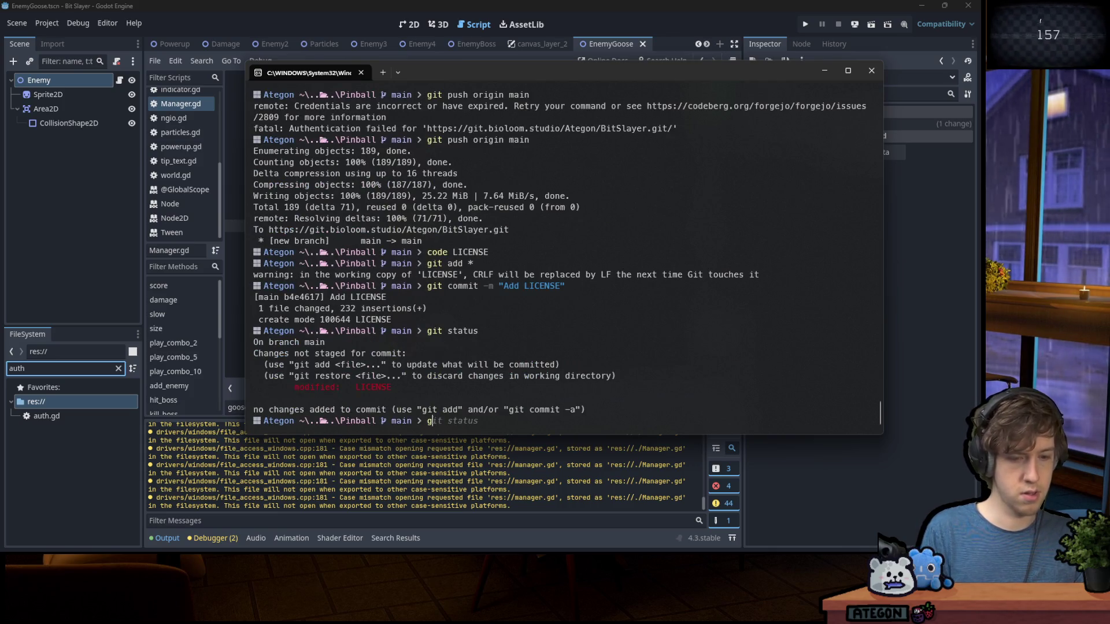
{"action": "key", "text": "Return"}
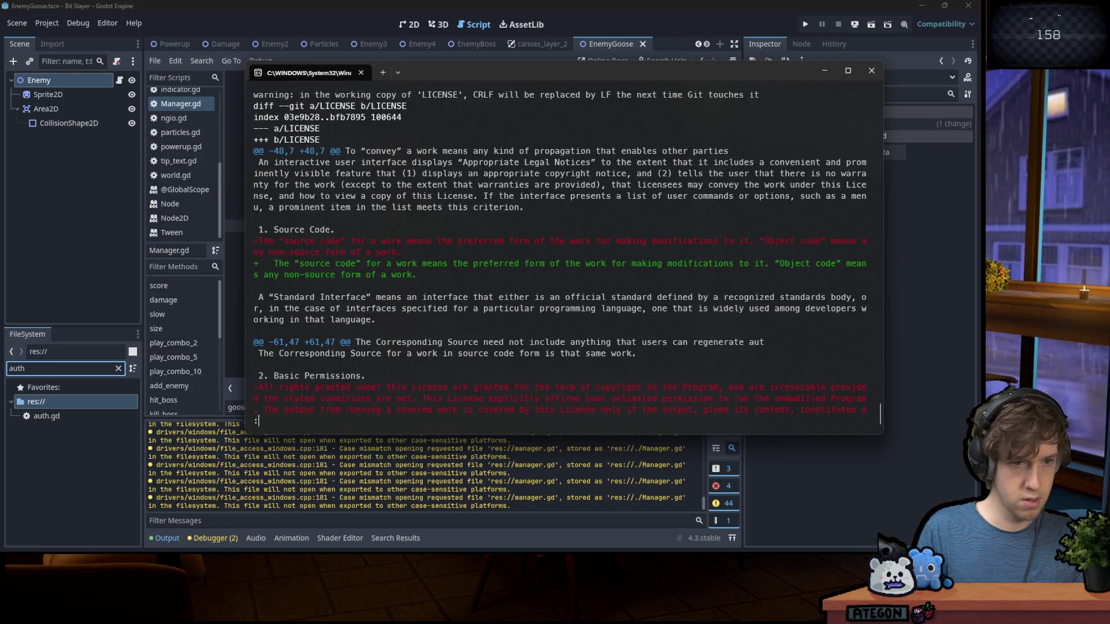
Scroll through the LICENSE diff output in the pager
{"action": "key", "text": "Down"}
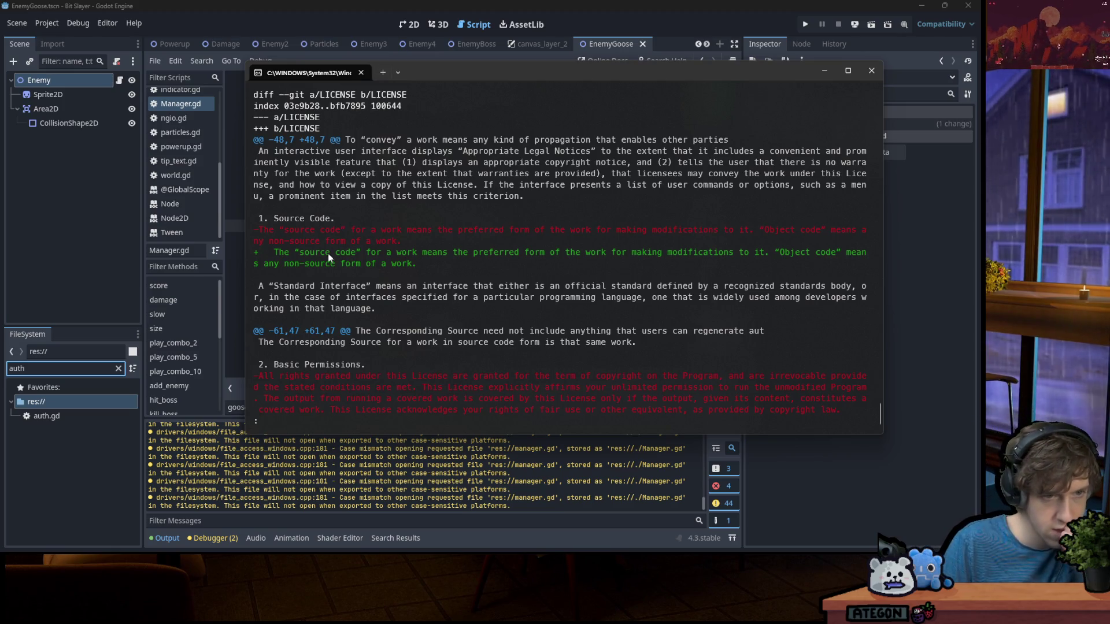
{"action": "left_click_drag", "start_coordinate": [259, 216], "coordinate": [312, 227]}
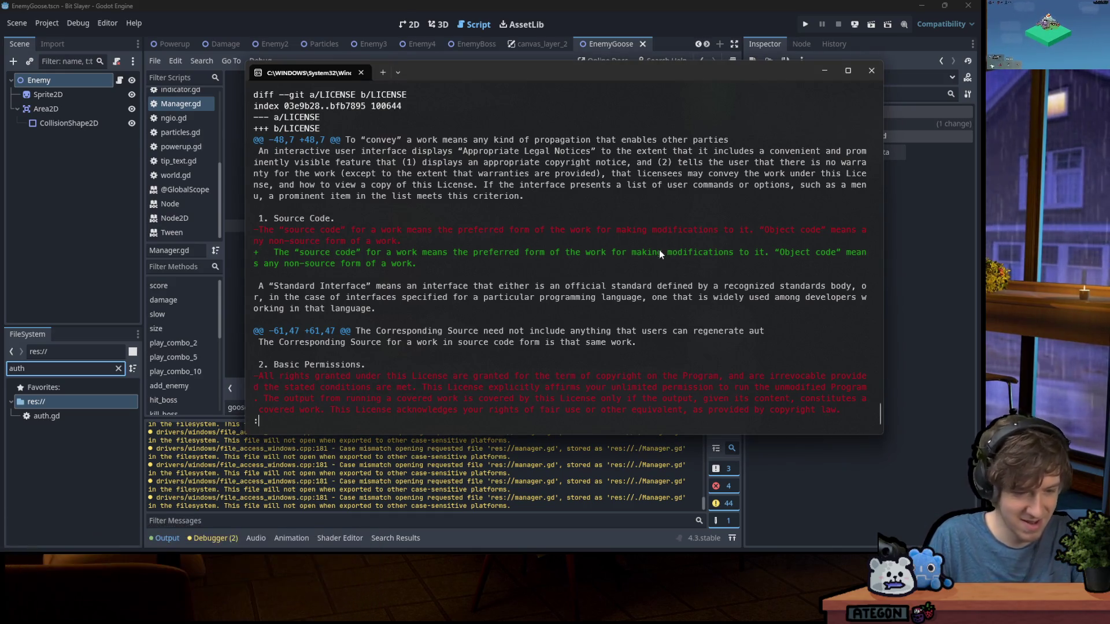
Quit the diff pager and open LICENSE in Notepad just once with 'ii LICENSE'
{"action": "key", "text": "q"}
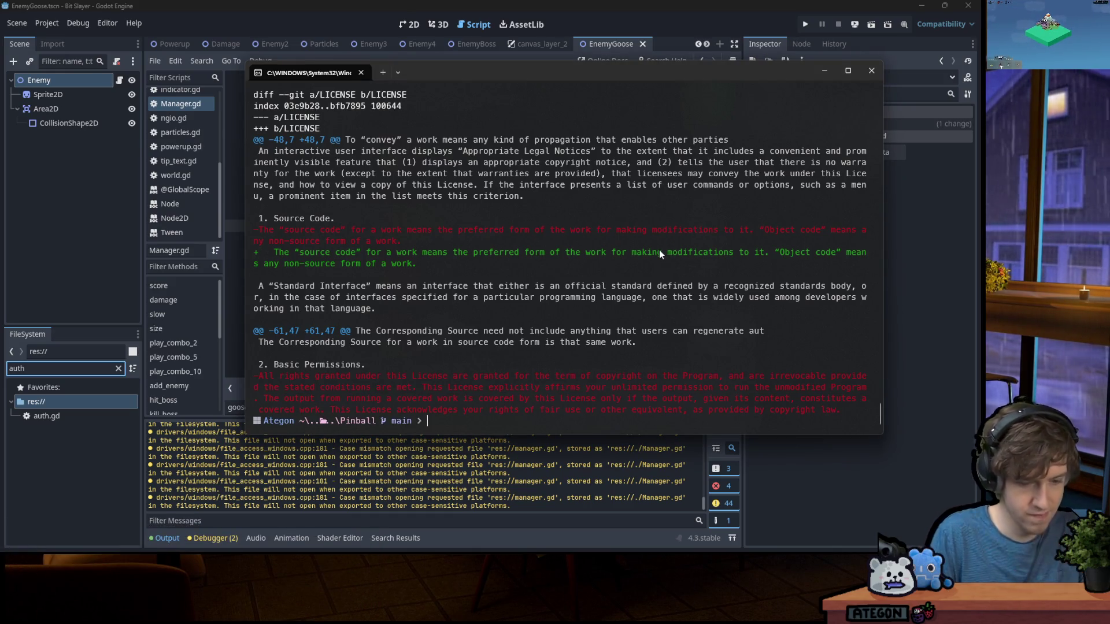
{"action": "type", "text": "ii LICENSE"}
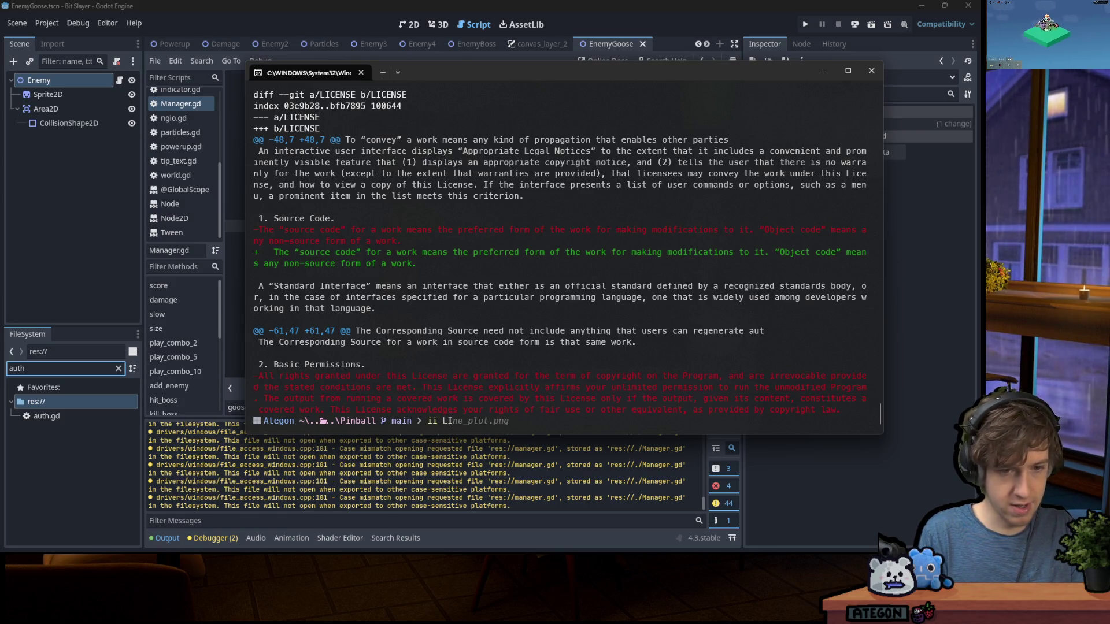
{"action": "key", "text": "Return"}
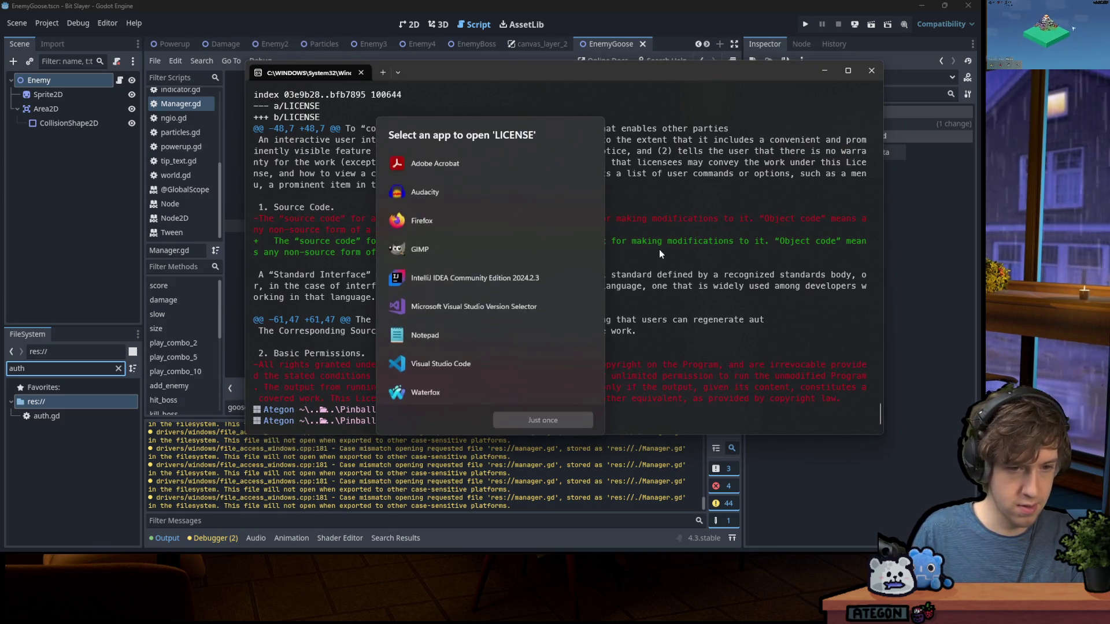
{"action": "left_click", "coordinate": [491, 344]}
{"action": "left_click", "coordinate": [536, 415]}
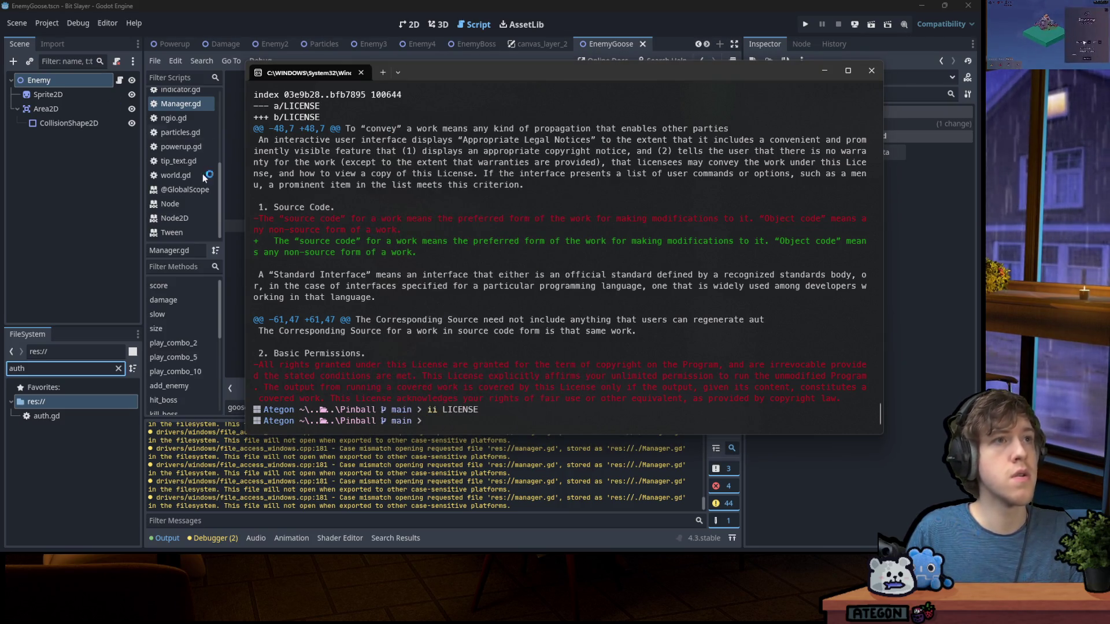
Return to the terminal and clear the recalled command from the prompt
{"action": "mouse_move", "coordinate": [681, 555]}
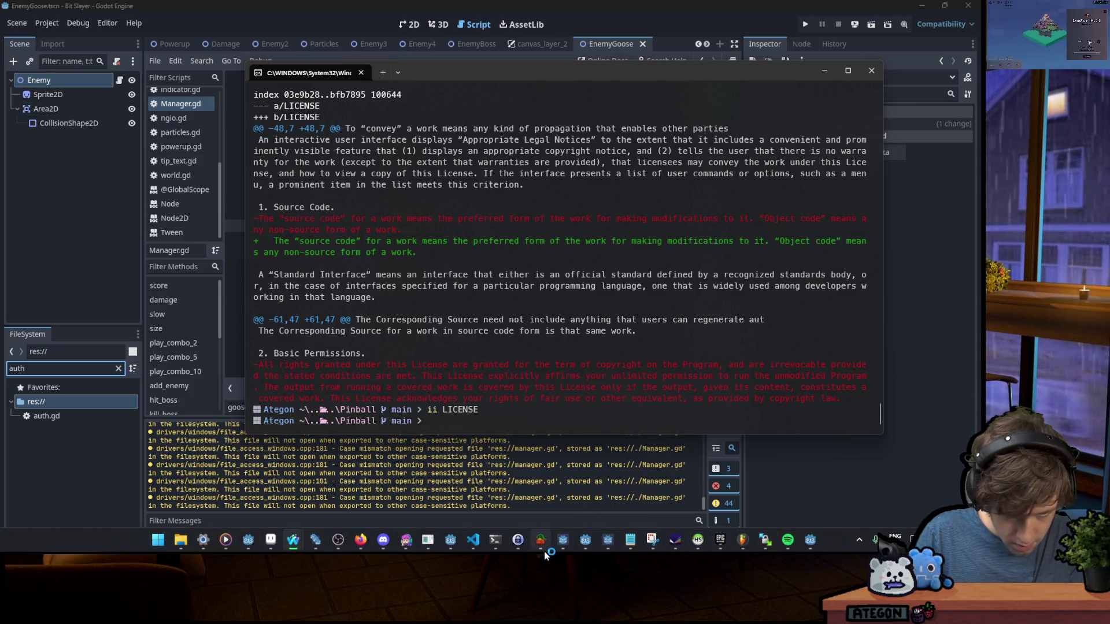
{"action": "left_click", "coordinate": [406, 540]}
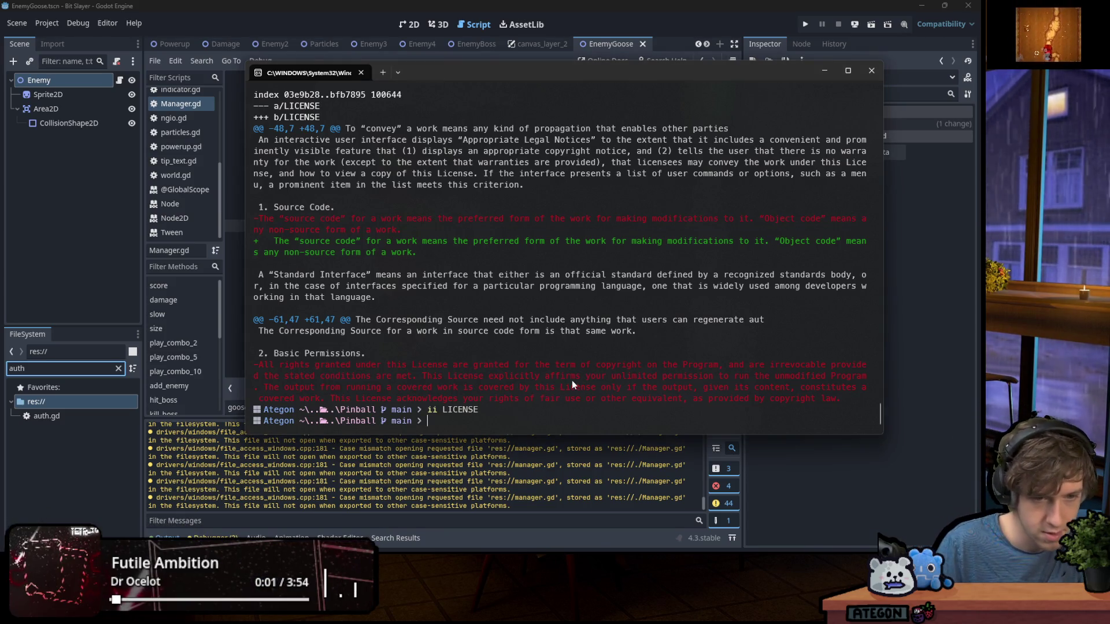
{"action": "mouse_move", "coordinate": [629, 543]}
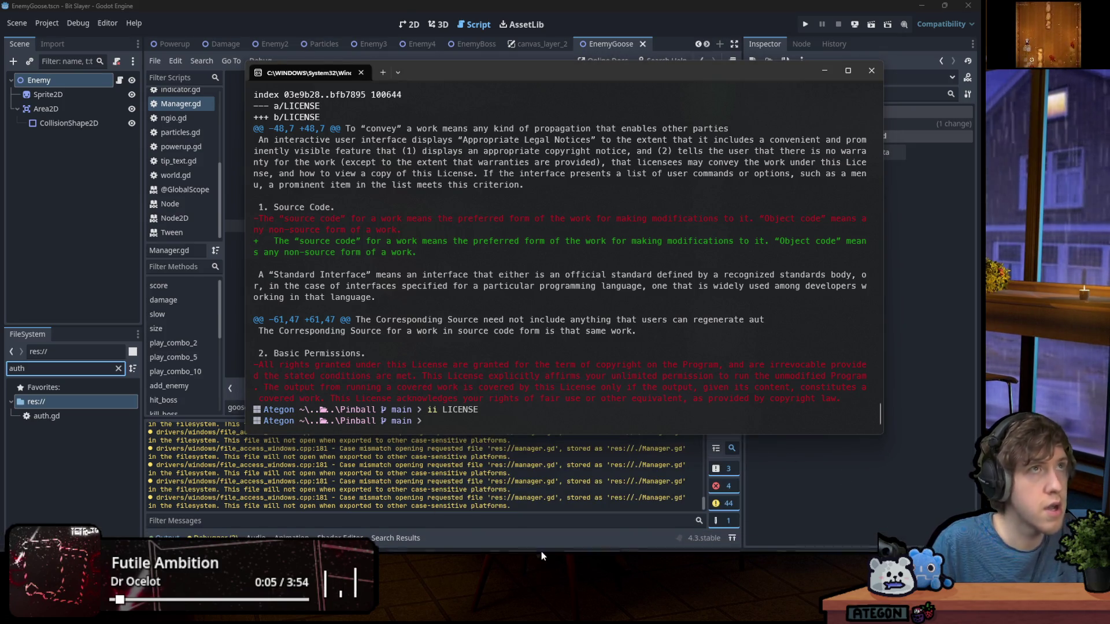
{"action": "key", "text": "Up"}
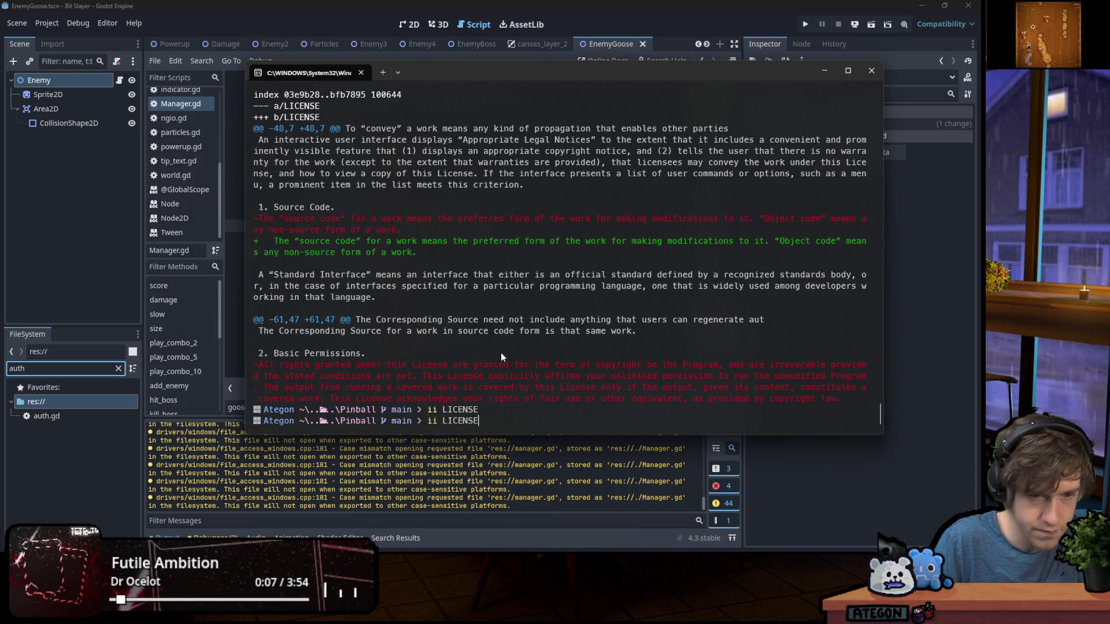
{"action": "key", "text": "Escape"}
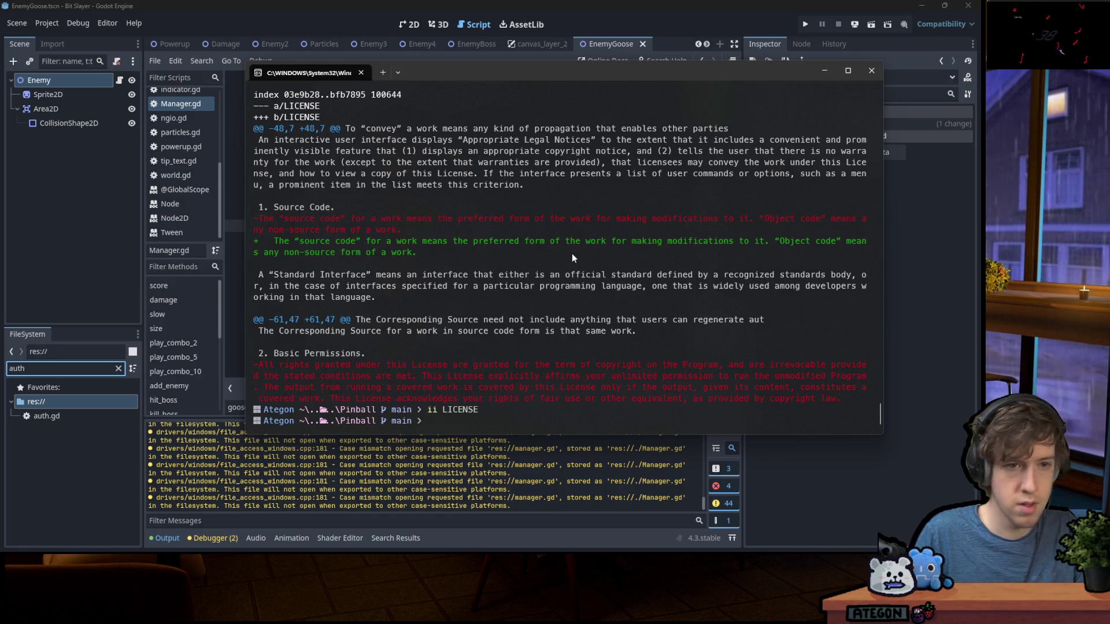
Check git status and the LICENSE diff after the Notepad edit
{"action": "type", "text": "git status"}
{"action": "key", "text": "Return"}
{"action": "type", "text": "git diff"}
{"action": "key", "text": "Return"}
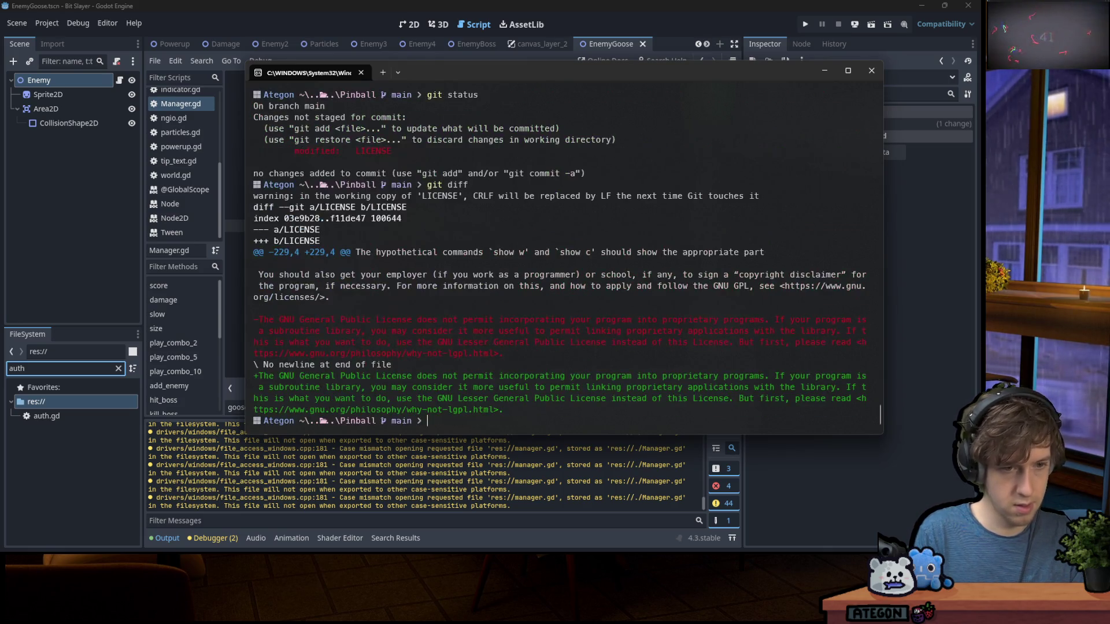
Commit the change as "Fix LICENSE Formatting" and push it to origin main
{"action": "type", "text": "git add *"}
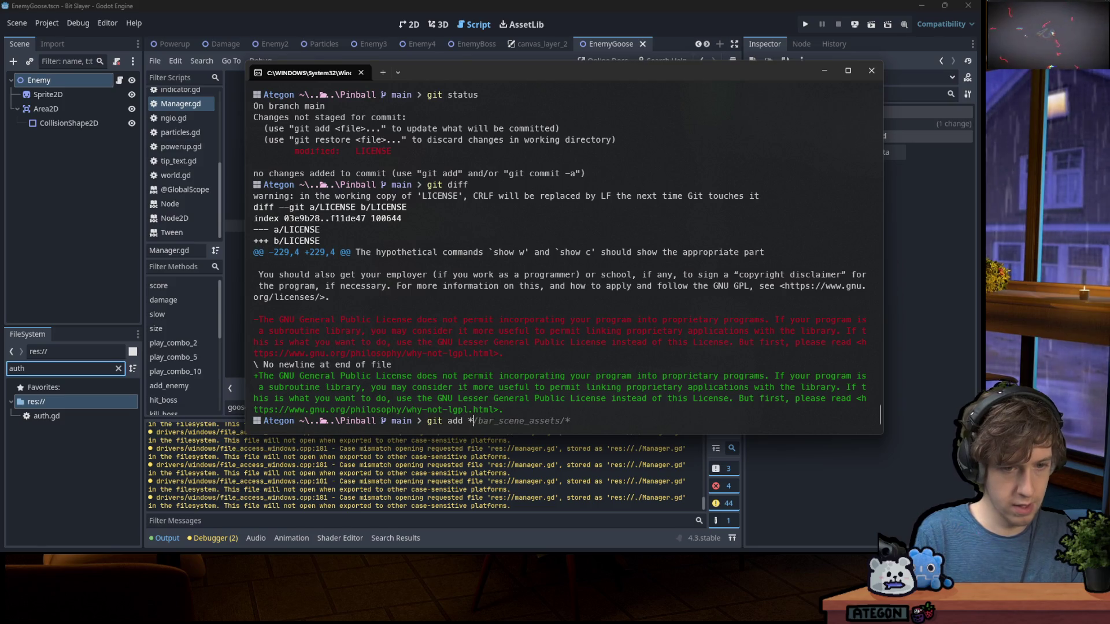
{"action": "key", "text": "Return"}
{"action": "type", "text": "git comm"}
{"action": "type", "text": "it -m \"Fix "}
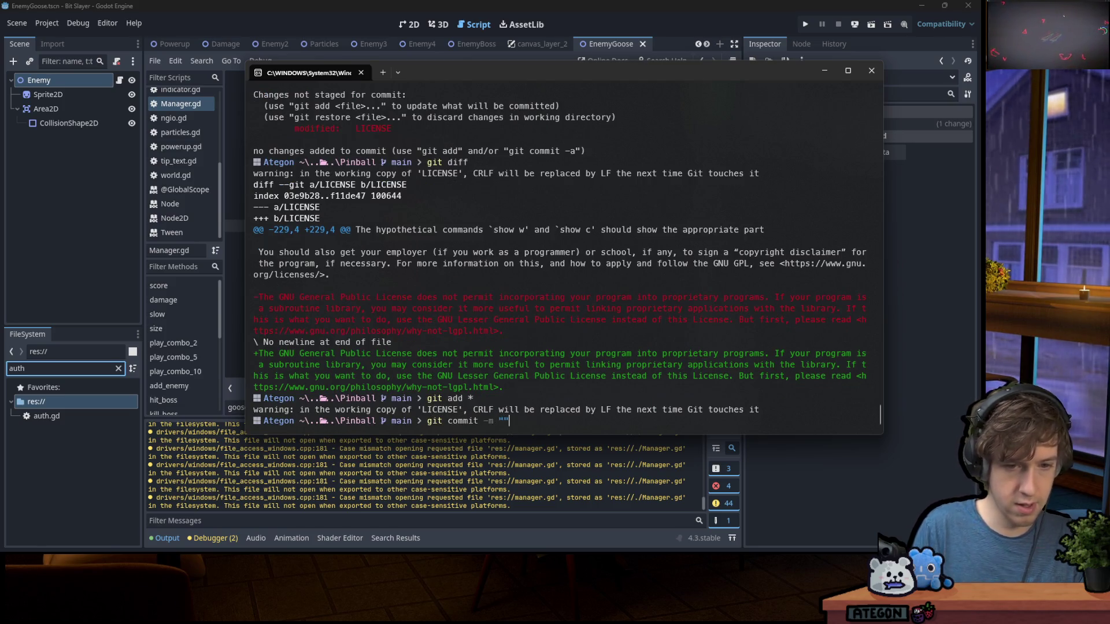
{"action": "type", "text": "LICENSE Fo"}
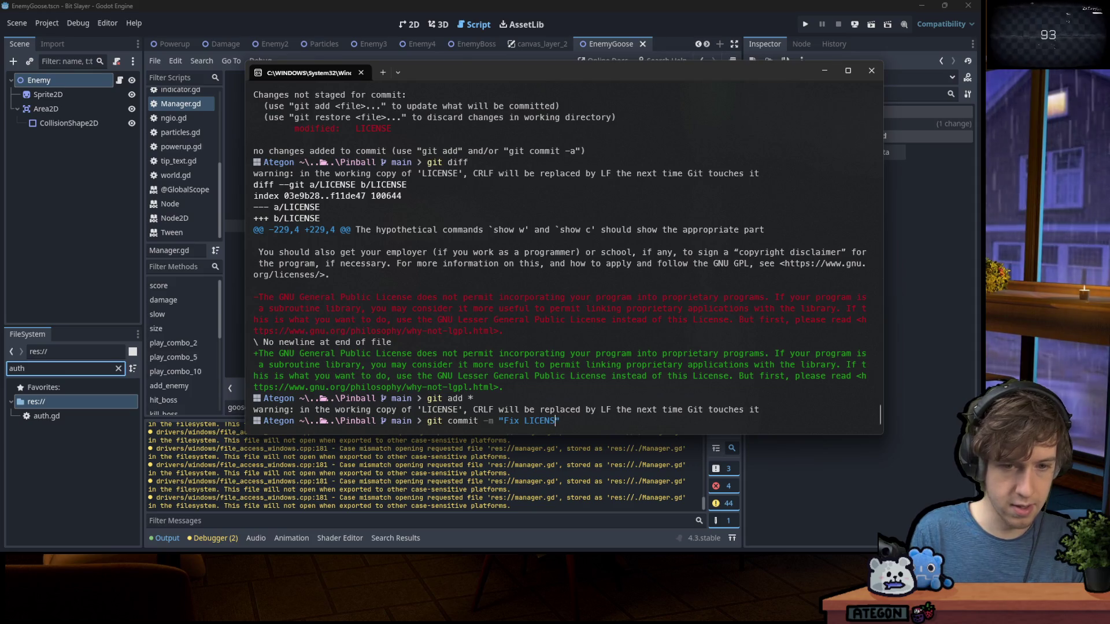
{"action": "type", "text": "rmatting"}
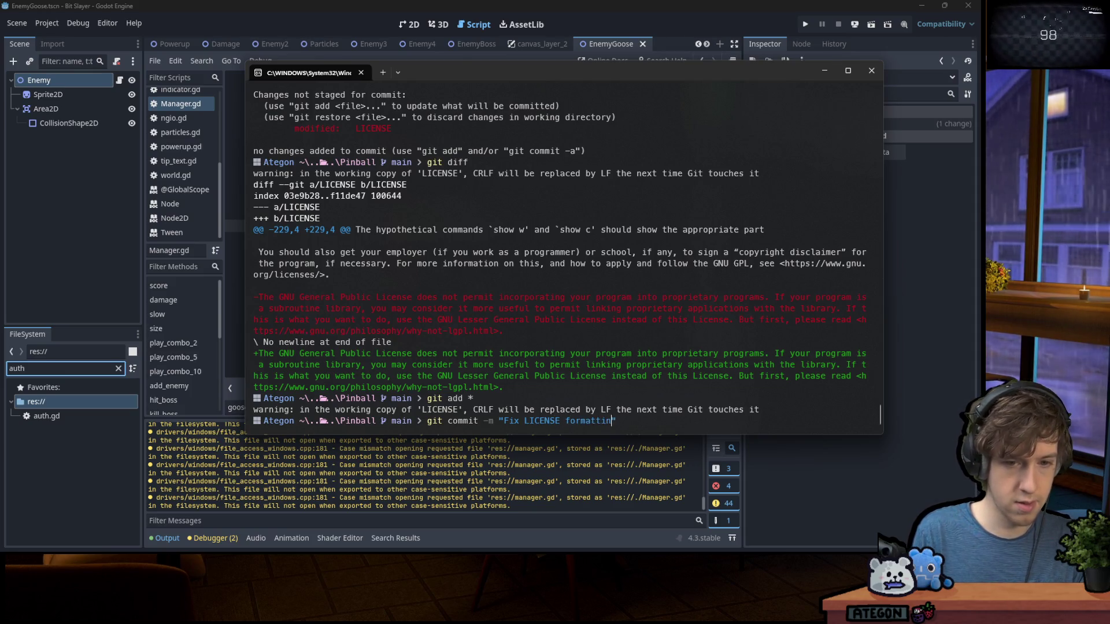
{"action": "key", "text": "Return"}
{"action": "type", "text": "git push origin main"}
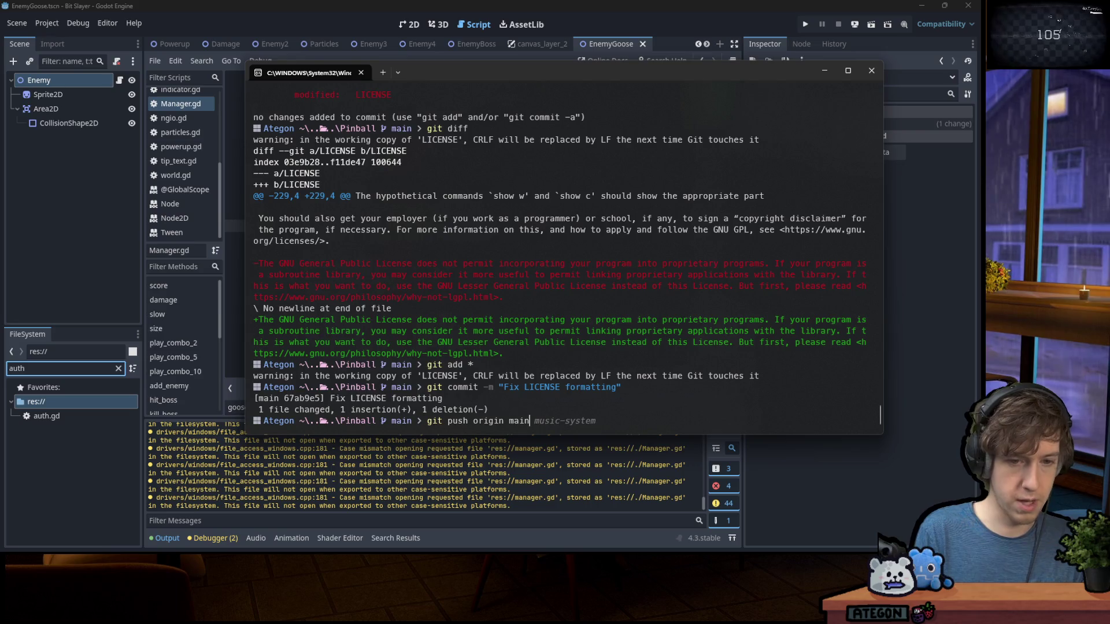
{"action": "key", "text": "Return"}
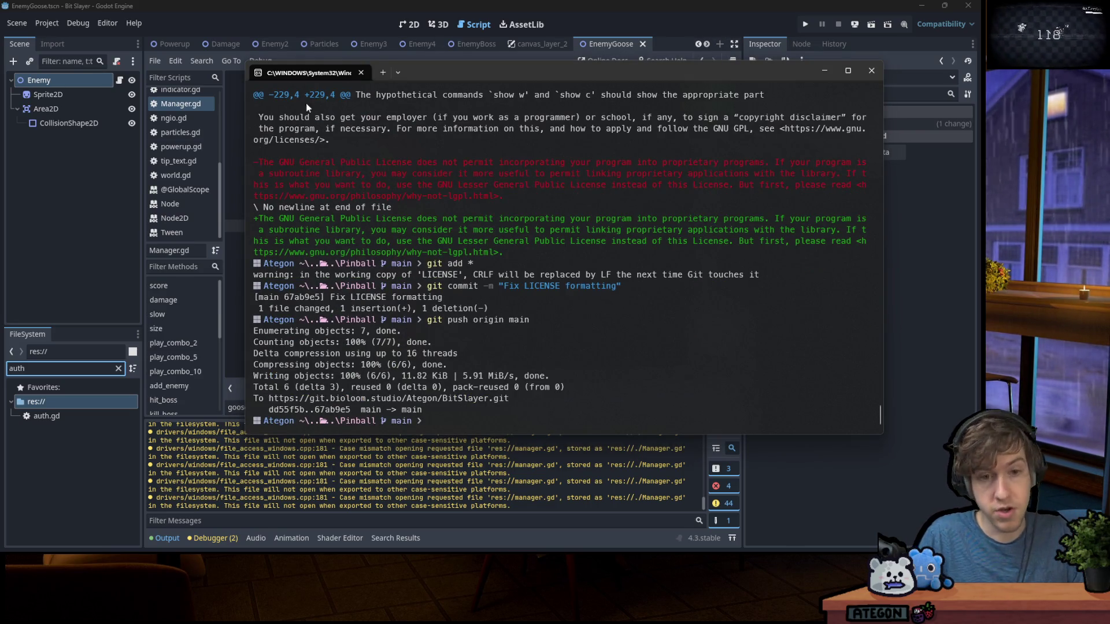
Move the terminal window off the top of the screen and switch to the Newgrounds page
{"action": "left_click_drag", "start_coordinate": [580, 82], "coordinate": [580, 0]}
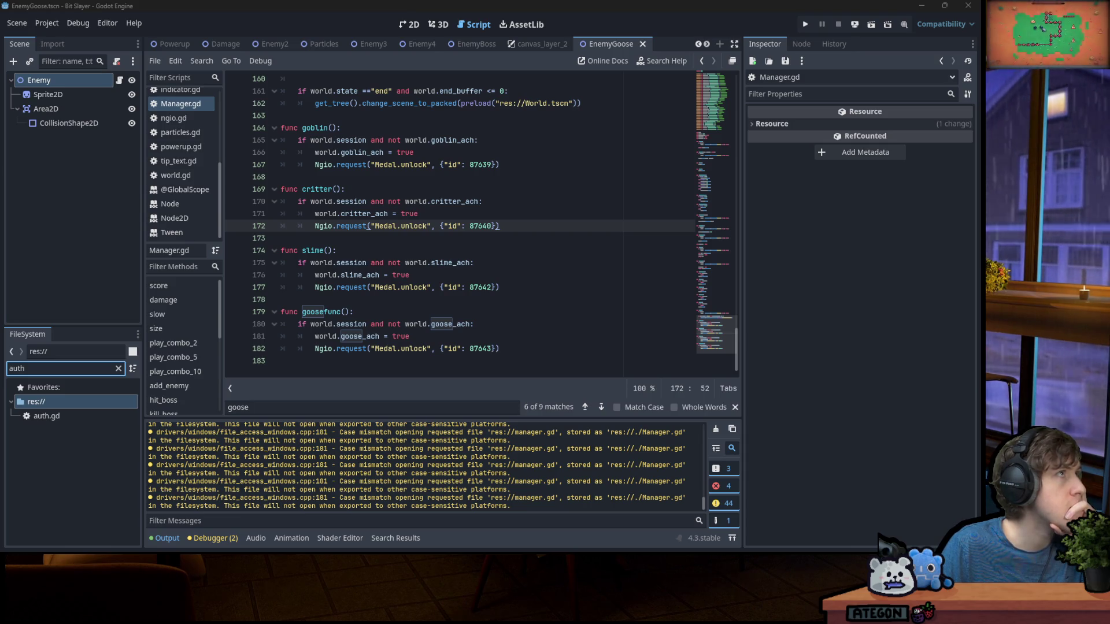
{"action": "key", "text": "alt+Tab"}
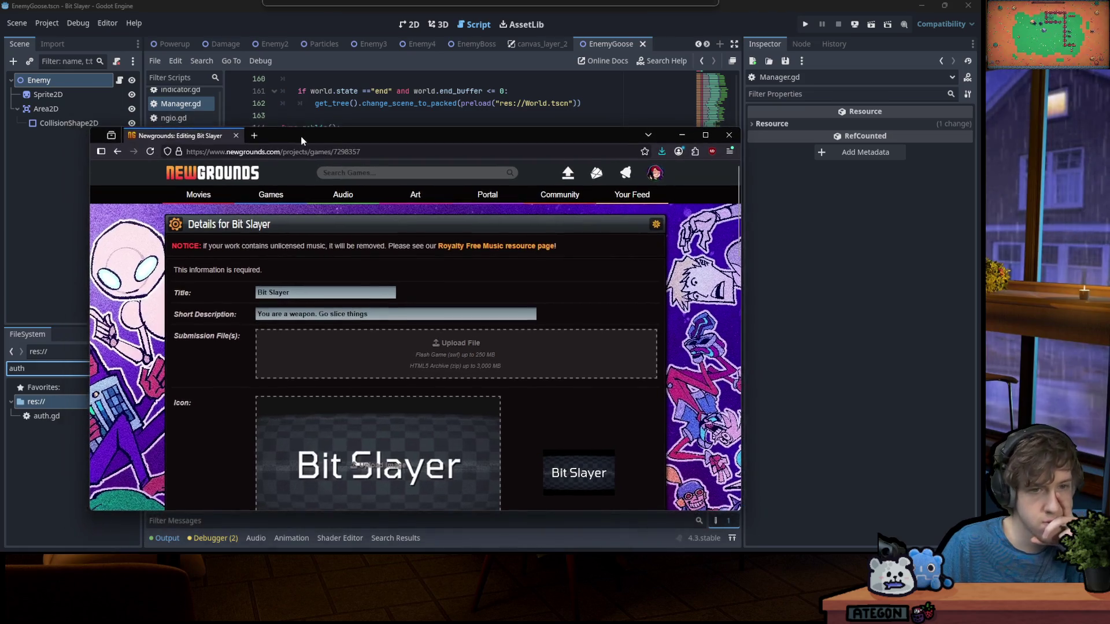
Preview Bit Slayer's page and load the saved kit template into its equipment
{"action": "scroll", "coordinate": [387, 249], "scroll_direction": "down", "scroll_amount": 15}
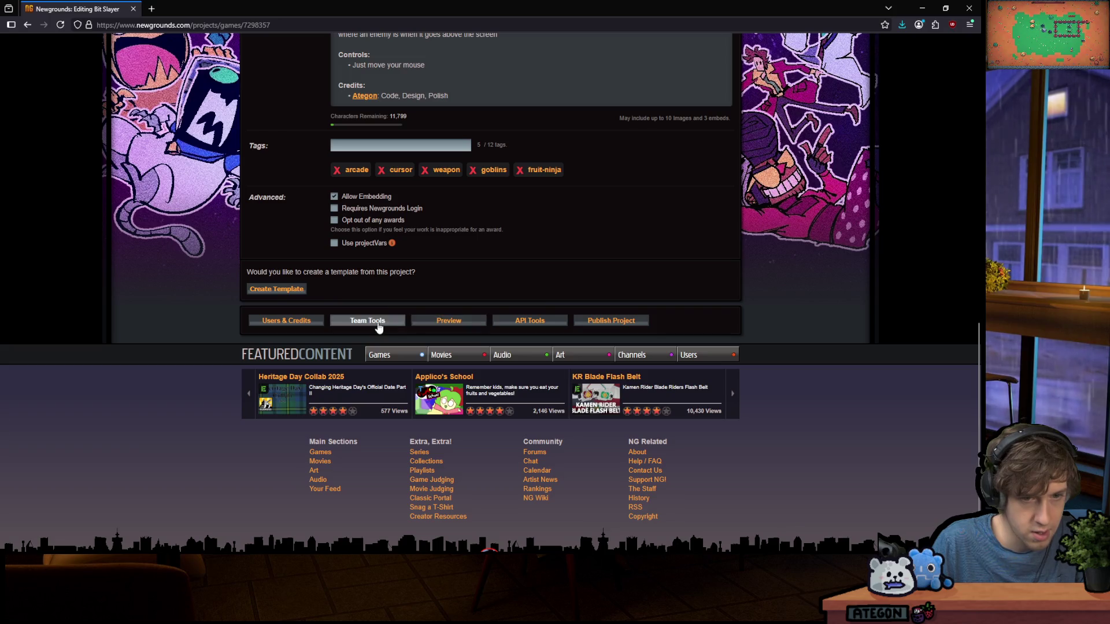
{"action": "left_click", "coordinate": [473, 327]}
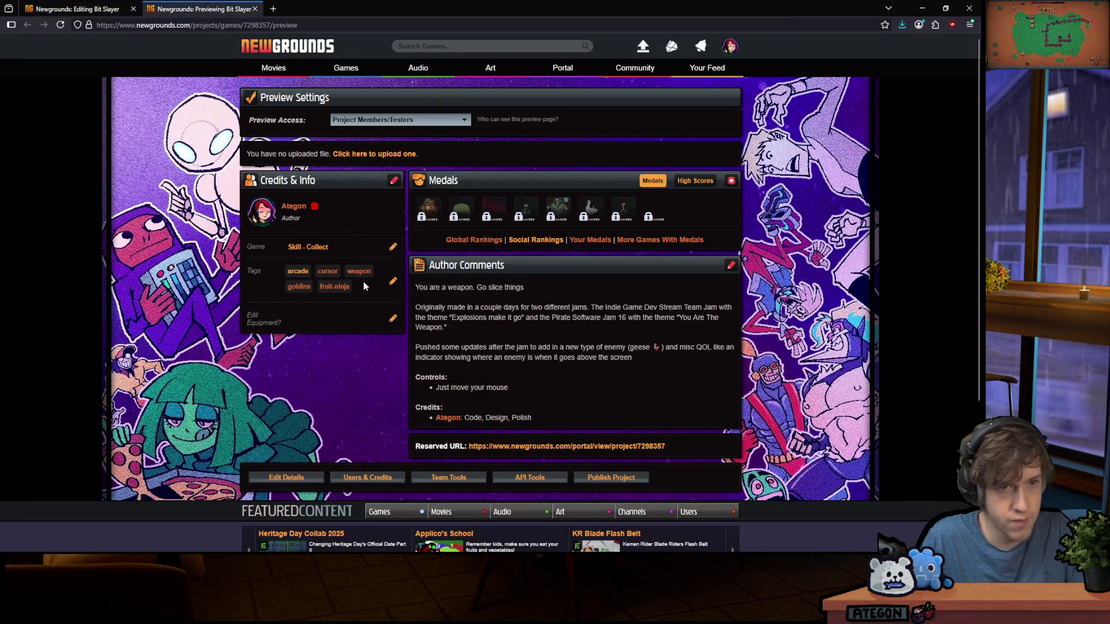
{"action": "left_click", "coordinate": [393, 319]}
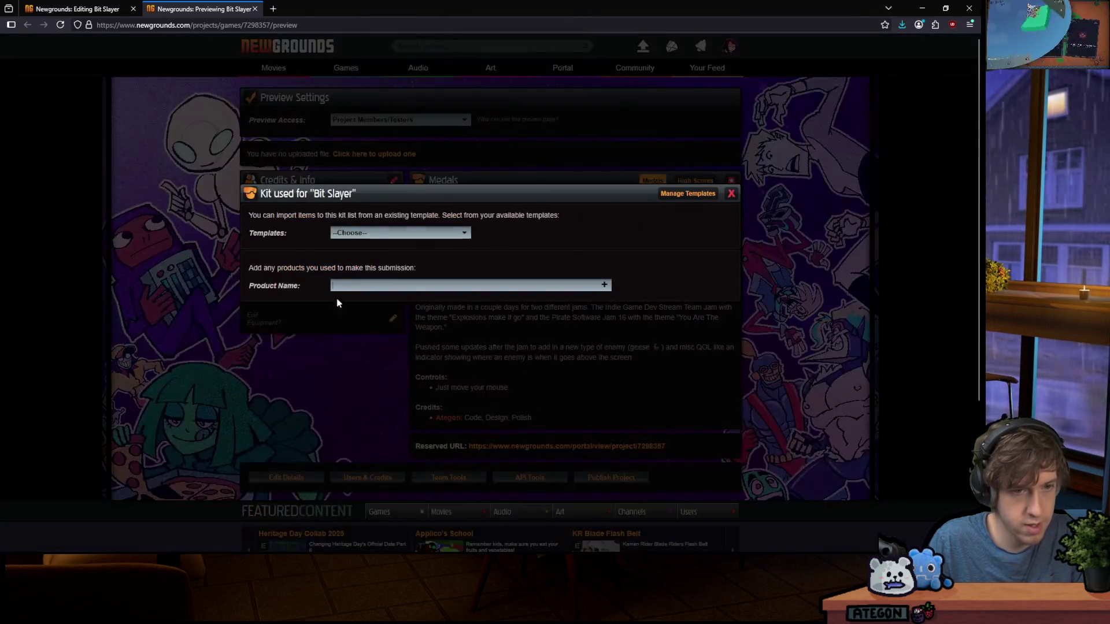
{"action": "left_click", "coordinate": [355, 230]}
{"action": "left_click", "coordinate": [370, 247]}
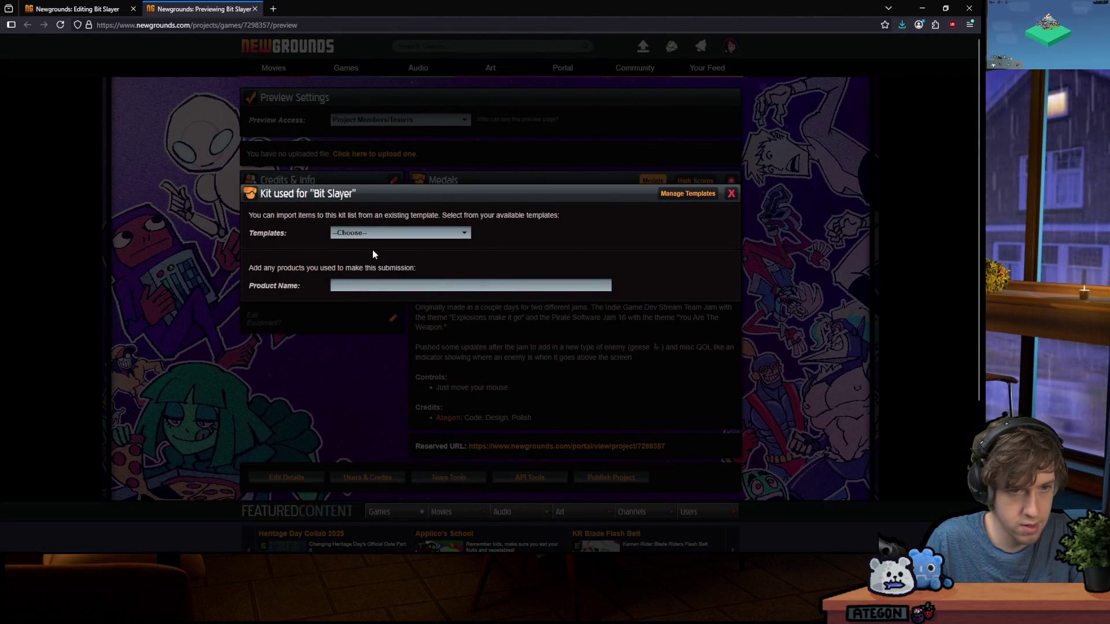
{"action": "left_click", "coordinate": [377, 233]}
{"action": "left_click", "coordinate": [373, 259]}
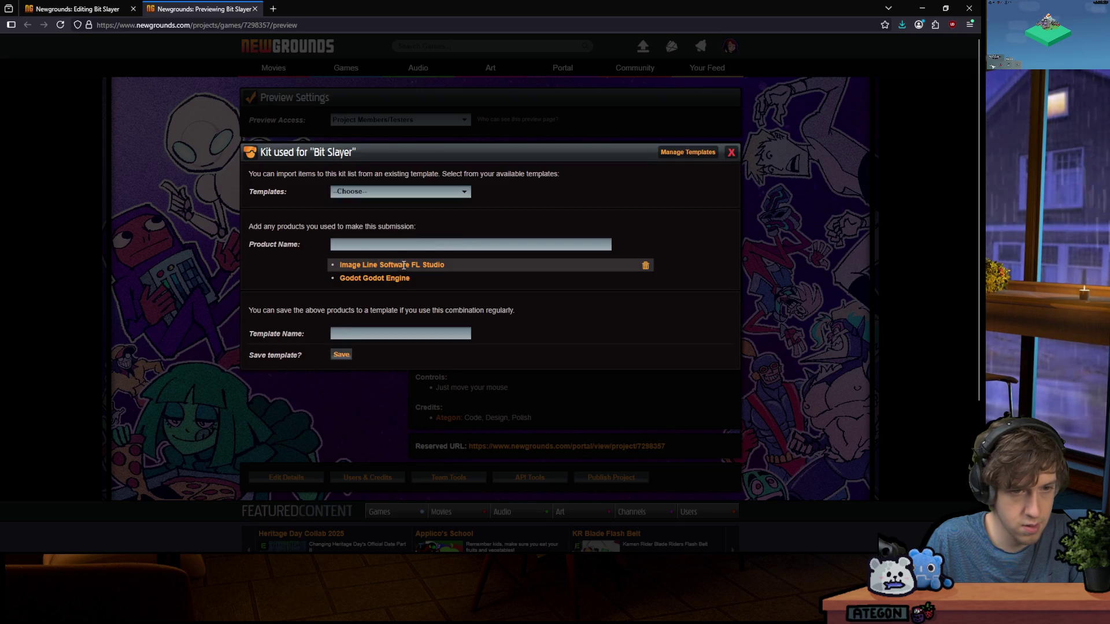
Remove FL Studio from the kit, save it as the template, and close the dialog
{"action": "left_click", "coordinate": [647, 266]}
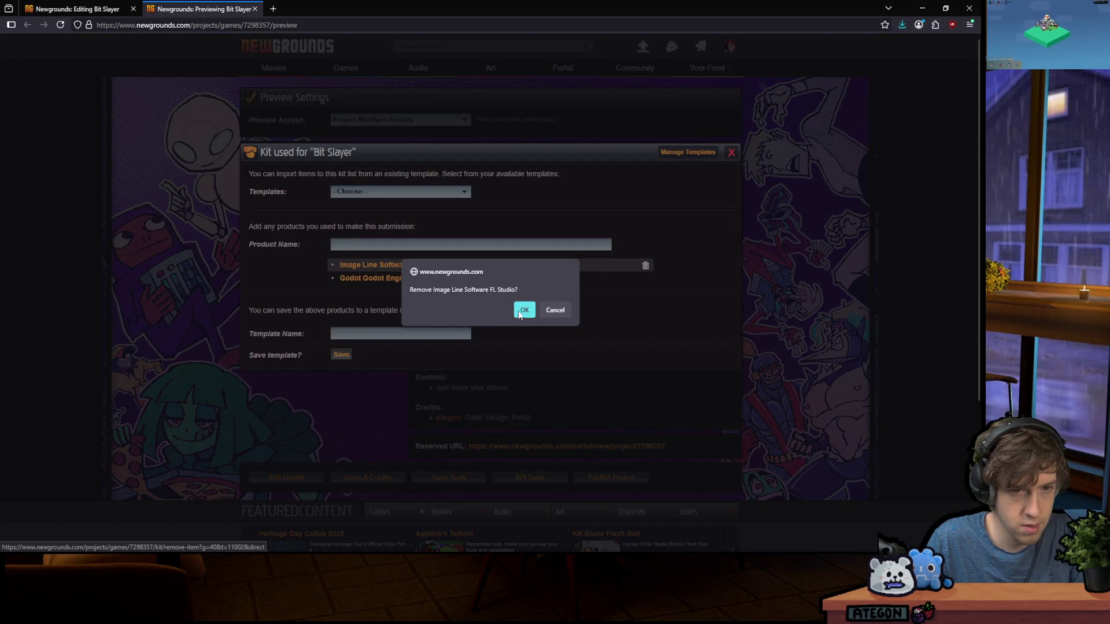
{"action": "left_click", "coordinate": [523, 310]}
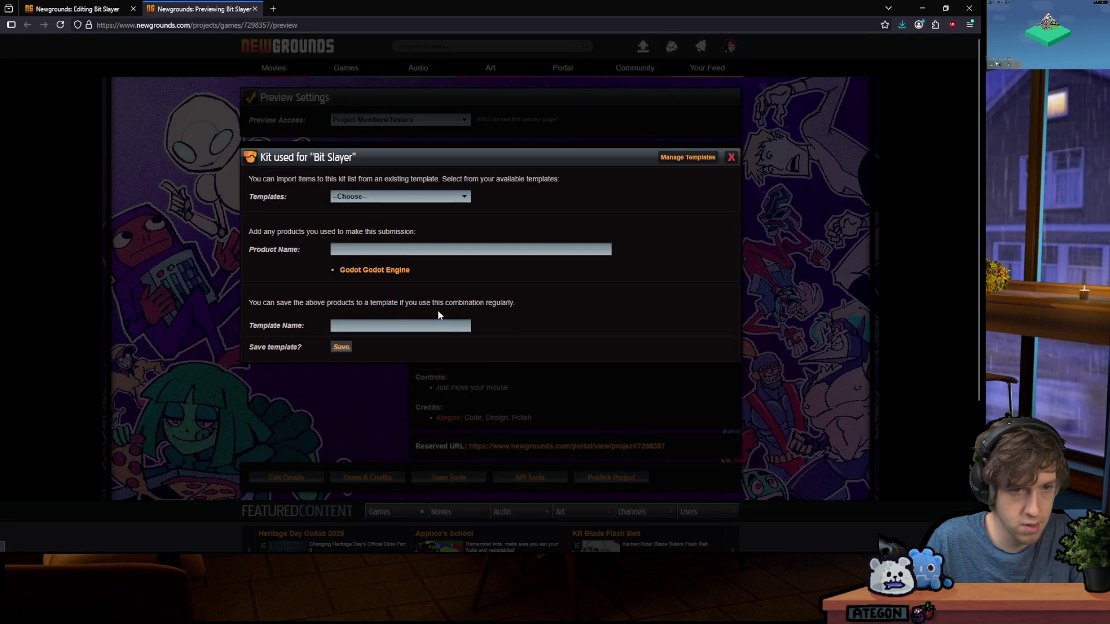
{"action": "left_click", "coordinate": [348, 348]}
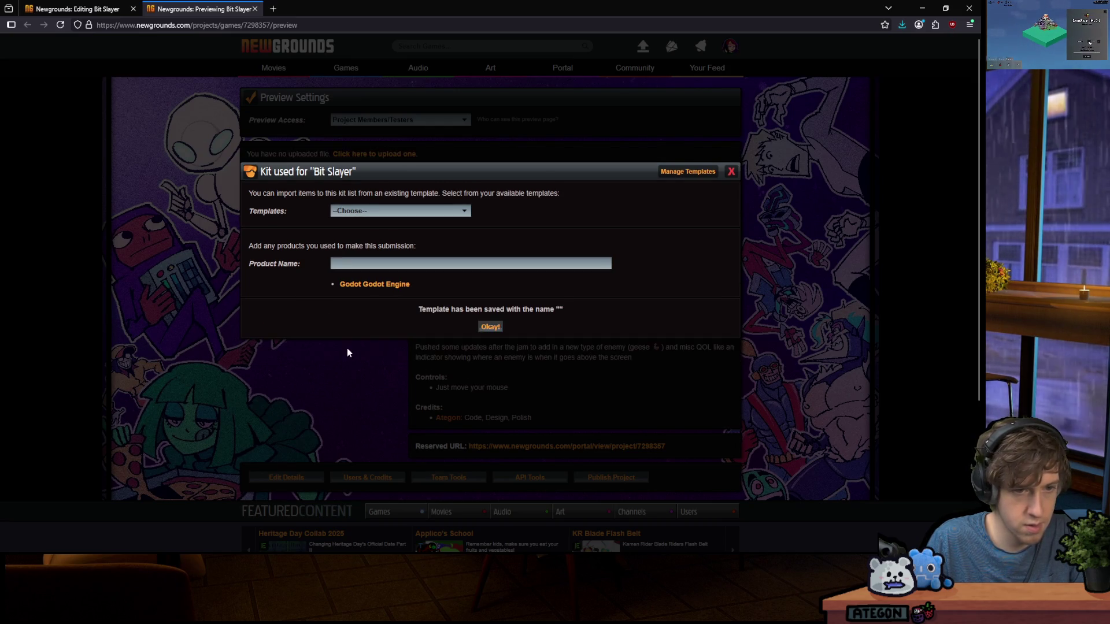
{"action": "left_click", "coordinate": [490, 328]}
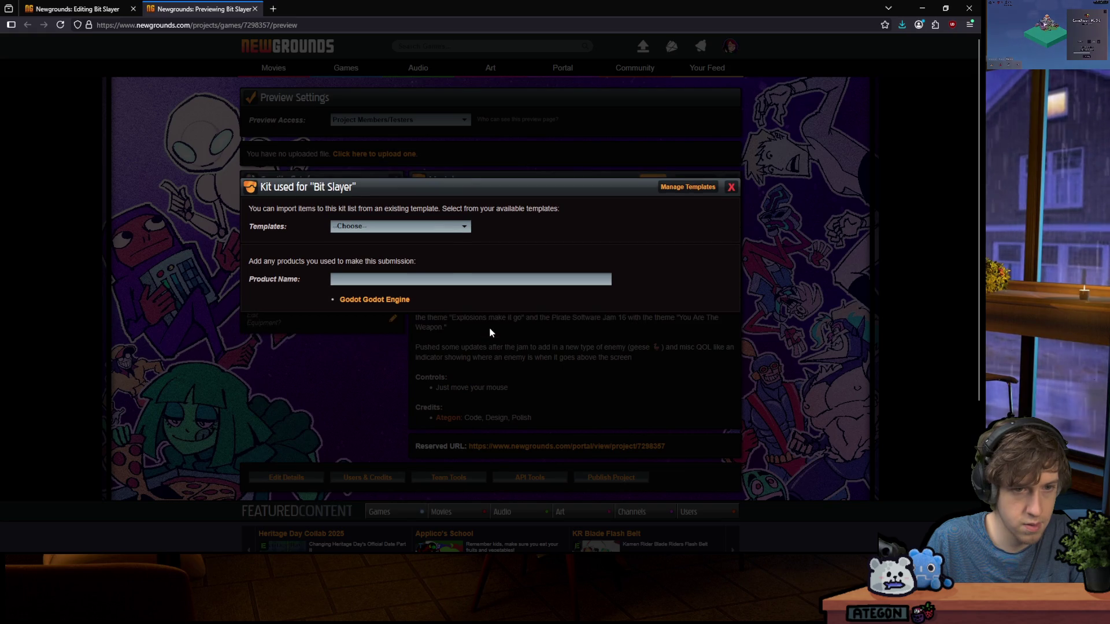
{"action": "left_click", "coordinate": [731, 188]}
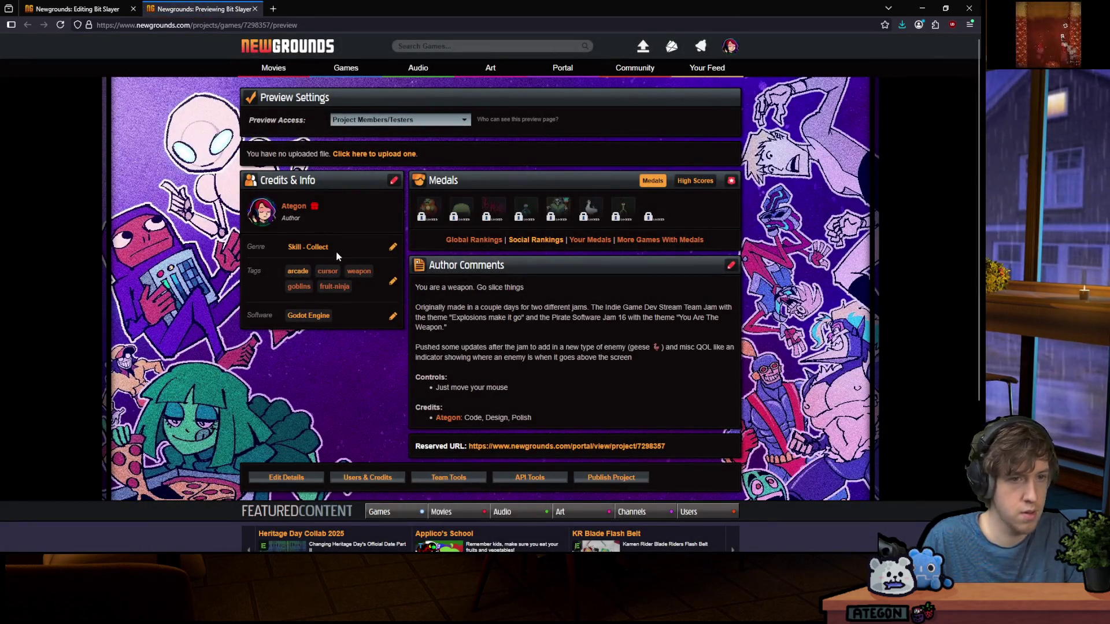
Go to Team Tools > Users & Credits, then move the browser aside to reveal Godot
{"action": "scroll", "coordinate": [503, 243], "scroll_direction": "down", "scroll_amount": 3}
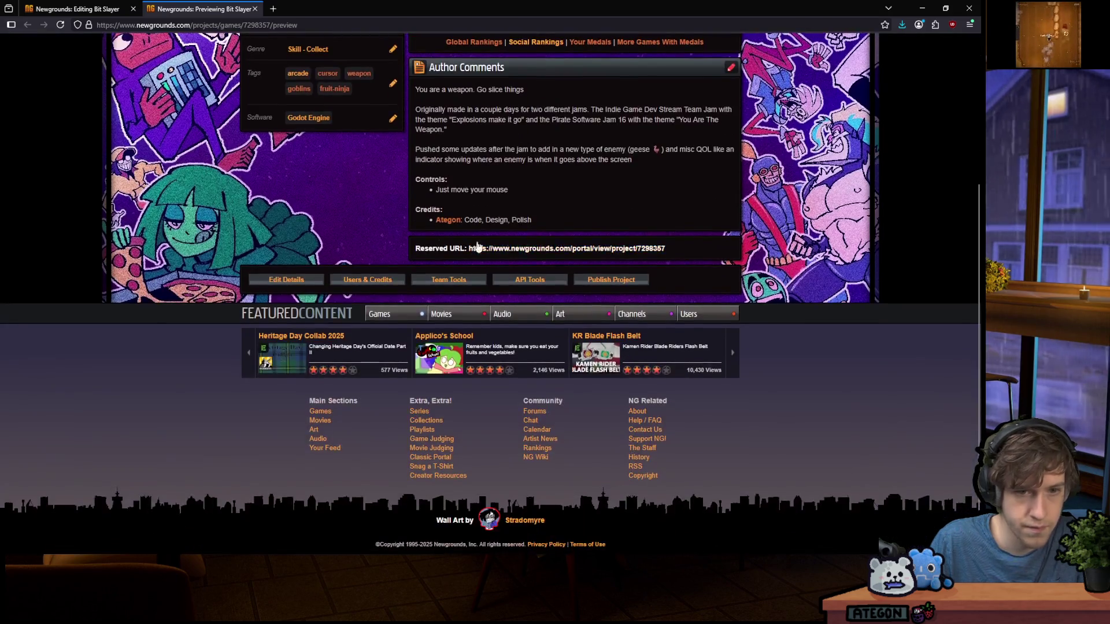
{"action": "left_click", "coordinate": [448, 280]}
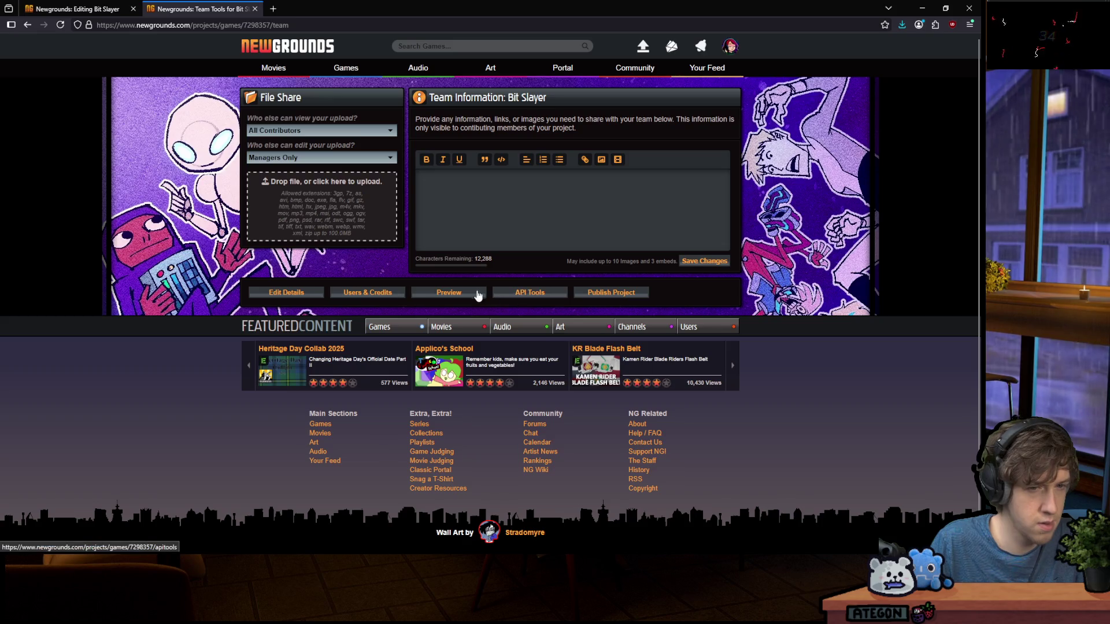
{"action": "left_click", "coordinate": [387, 293]}
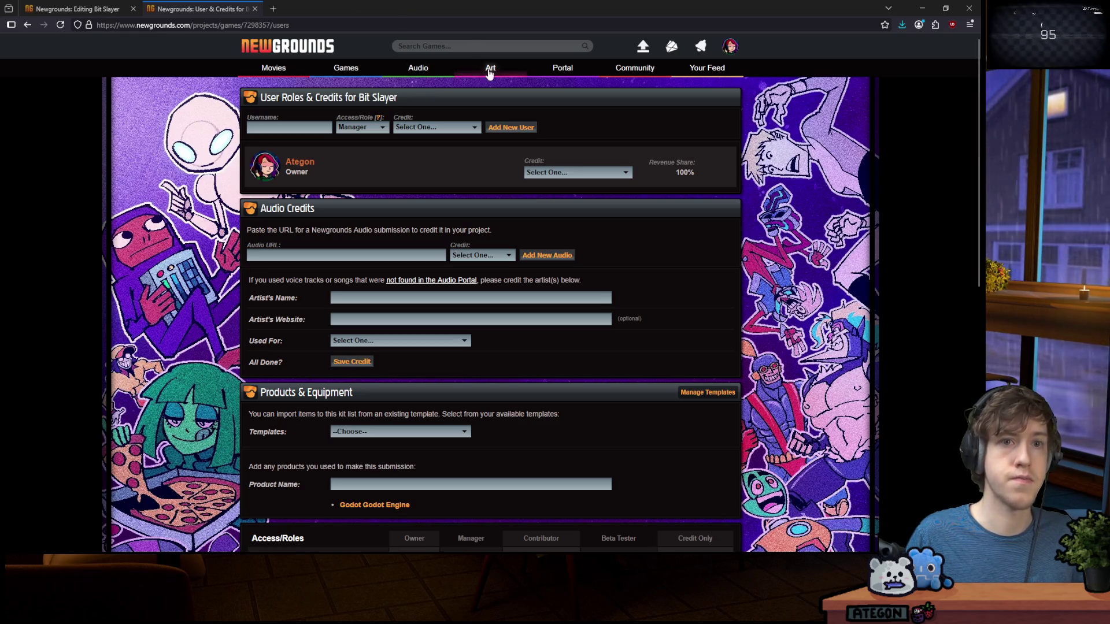
{"action": "left_click_drag", "start_coordinate": [468, 8], "coordinate": [740, 3]}
Back in Godot, try filtering the FileSystem dock for 'osc'
{"action": "key", "text": "alt+Tab"}
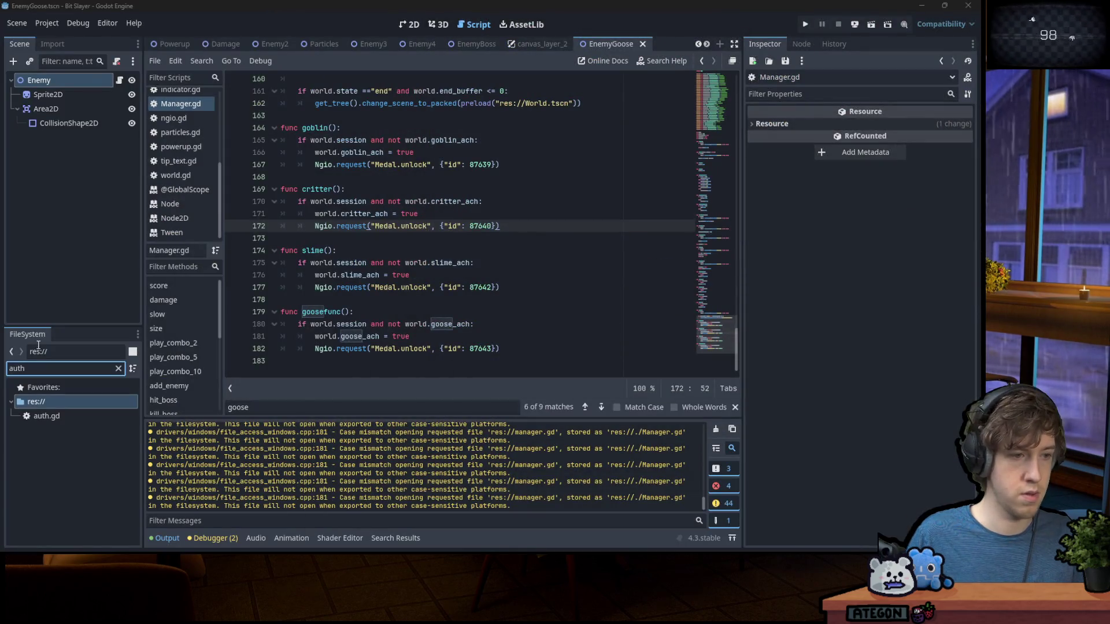
{"action": "key", "text": "BackSpace"}
{"action": "key", "text": "BackSpace"}
{"action": "key", "text": "BackSpace"}
{"action": "type", "text": "osc"}
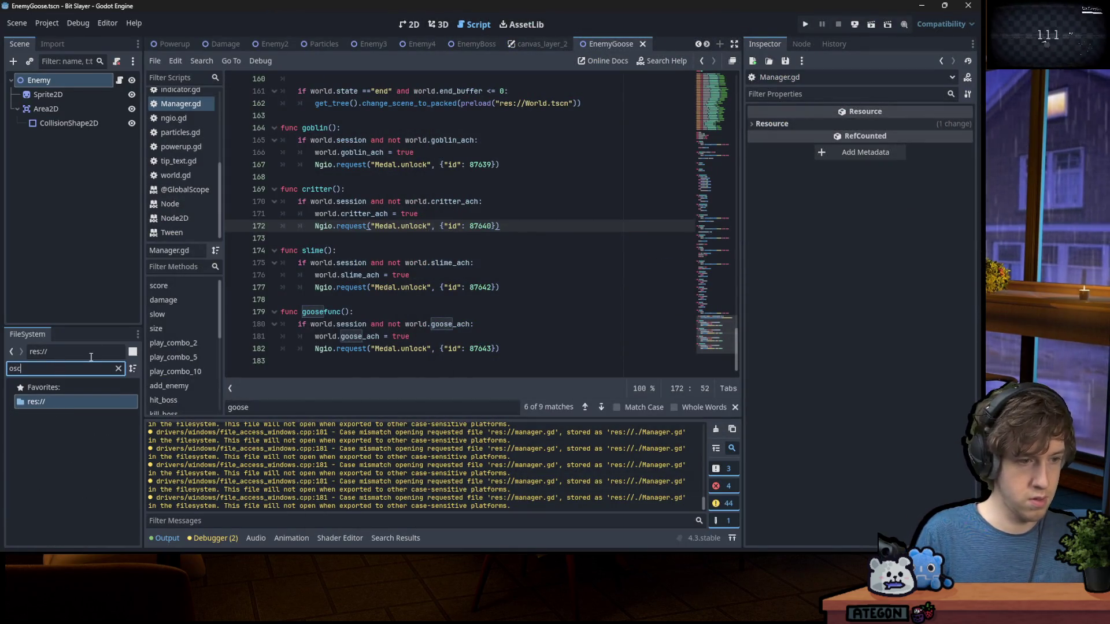
{"action": "key", "text": "BackSpace"}
{"action": "key", "text": "BackSpace"}
{"action": "key", "text": "BackSpace"}
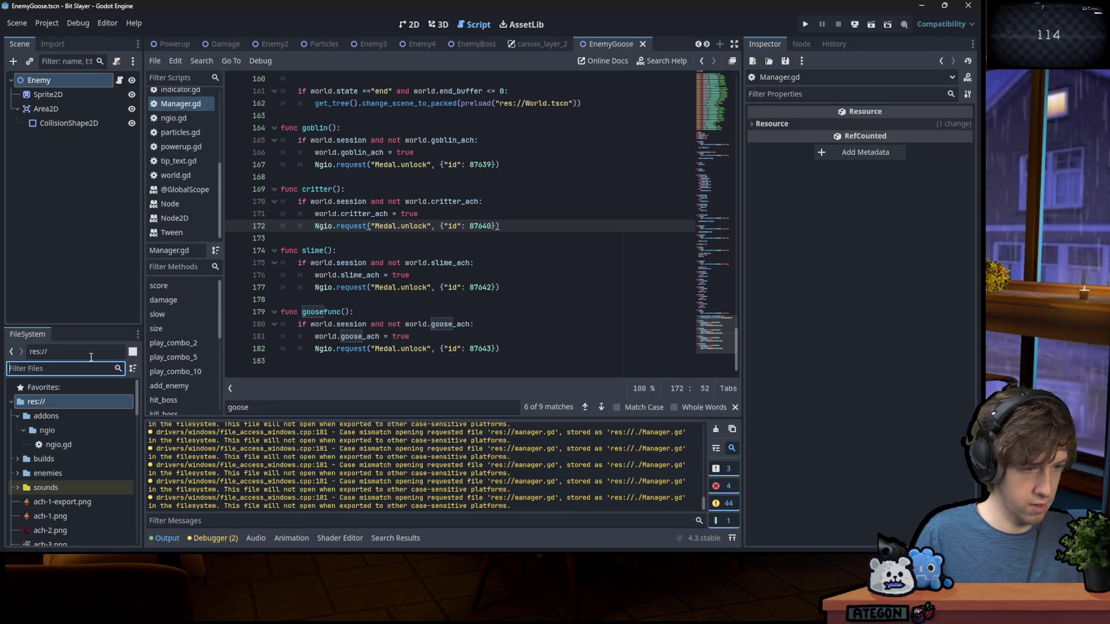
{"action": "scroll", "coordinate": [92, 473], "scroll_direction": "down", "scroll_amount": 10}
{"action": "scroll", "coordinate": [92, 473], "scroll_direction": "up", "scroll_amount": 10}
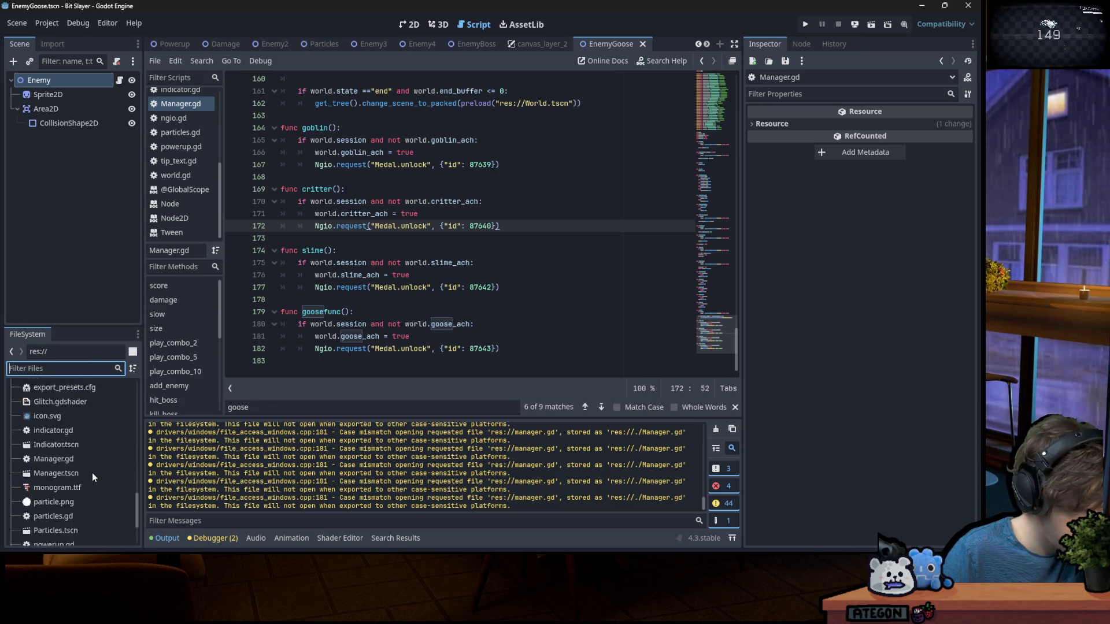
Filter the files to 'mp3' and widen the dock to reveal the two OBB tracks, then return to Newgrounds
{"action": "type", "text": "mp3"}
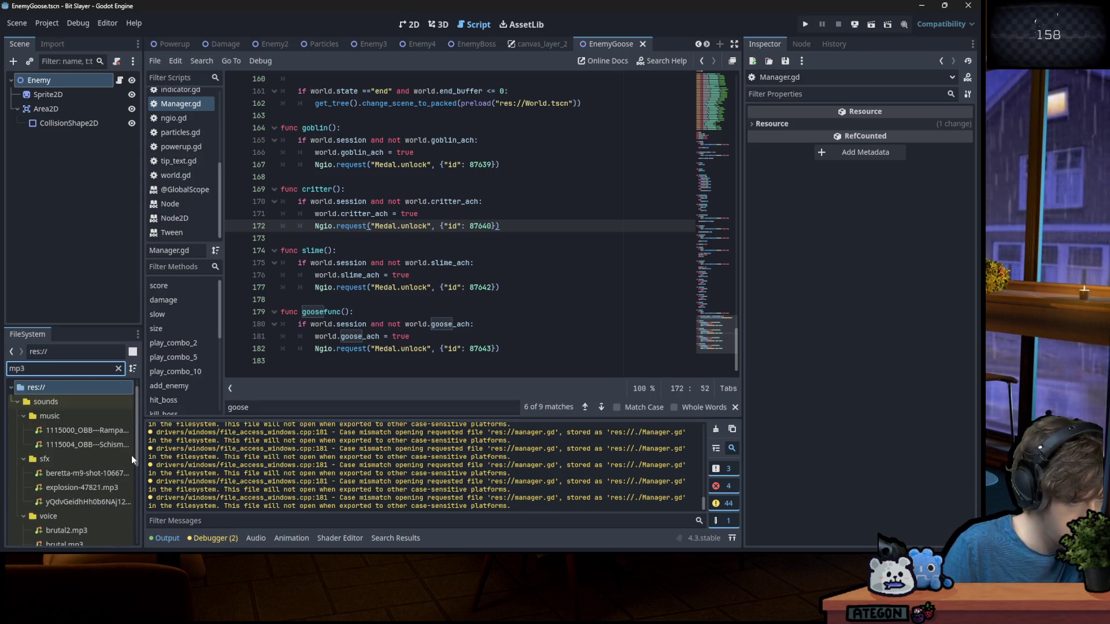
{"action": "left_click_drag", "start_coordinate": [143, 456], "coordinate": [294, 455]}
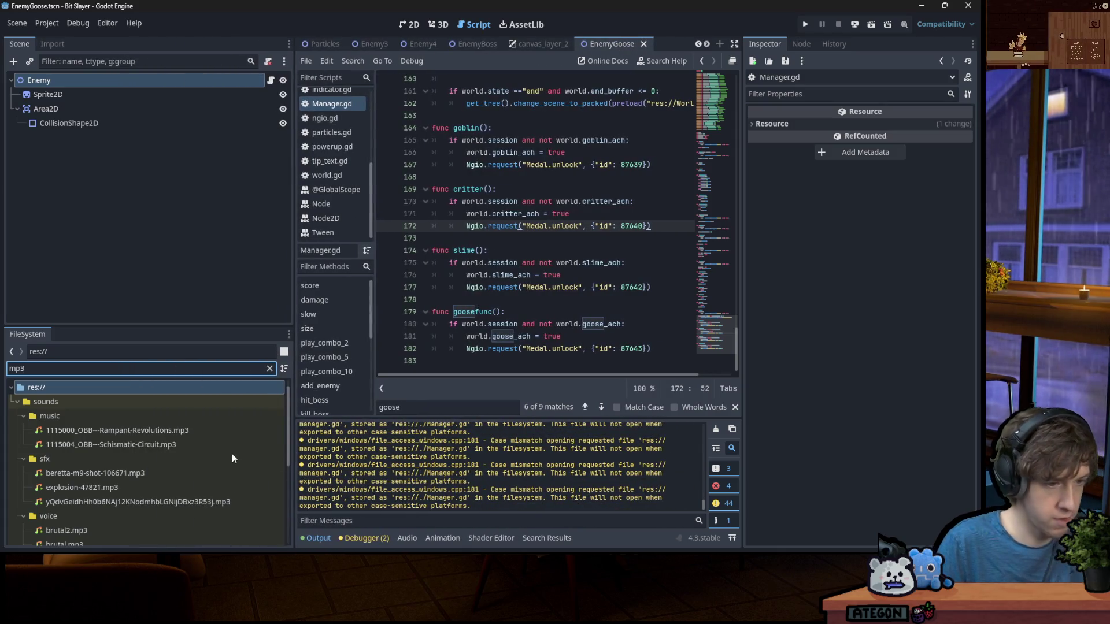
{"action": "scroll", "coordinate": [231, 454], "scroll_direction": "down", "scroll_amount": 1}
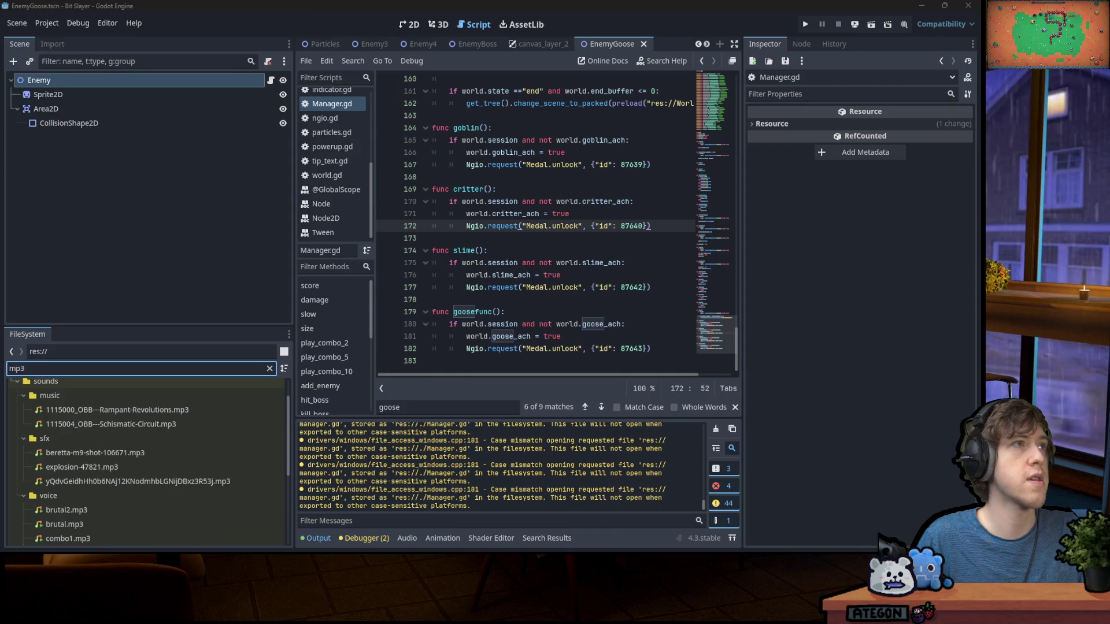
{"action": "key", "text": "alt+Tab"}
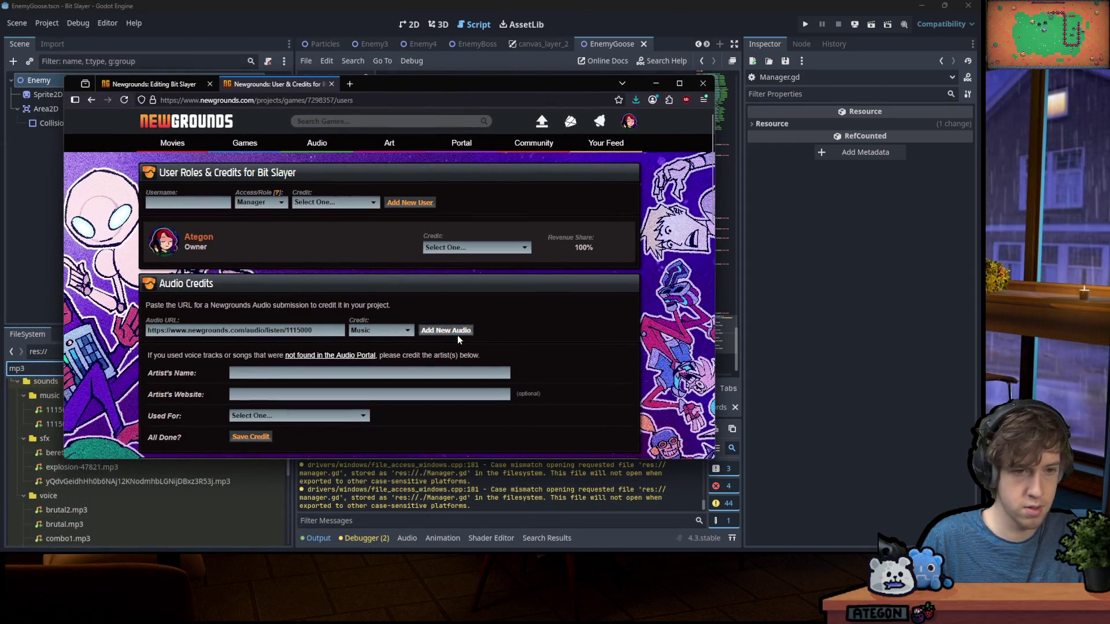
Add Rampant Revolutions and Schismatic Circuit to the audio credits from their pasted links, credited as Music
{"action": "scroll", "coordinate": [457, 336], "scroll_direction": "down", "scroll_amount": 2}
{"action": "left_click", "coordinate": [446, 226]}
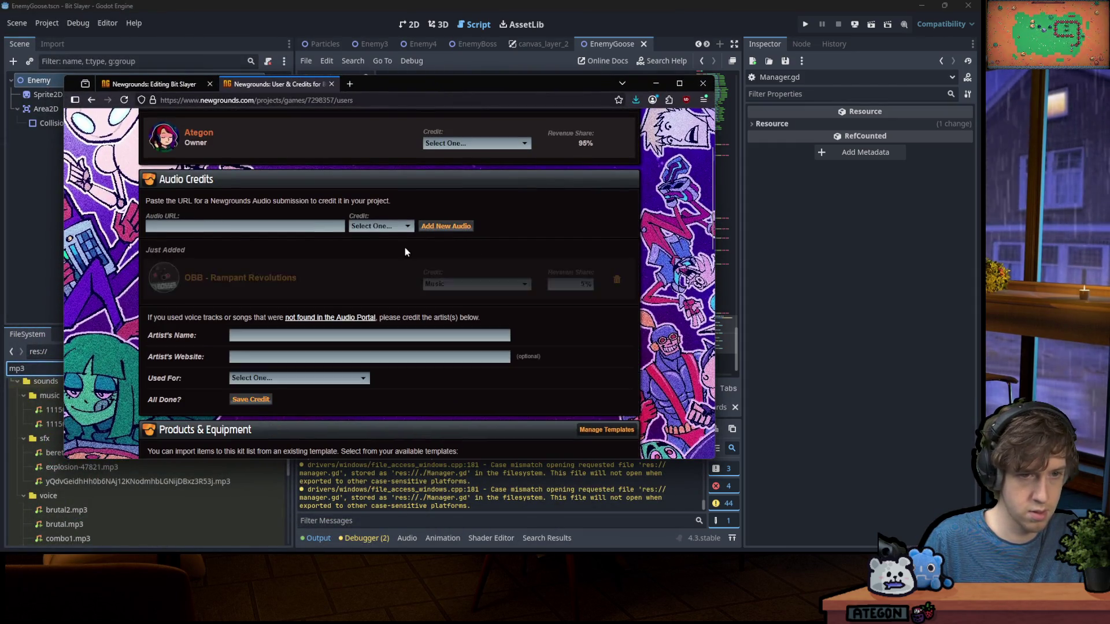
{"action": "left_click", "coordinate": [253, 226]}
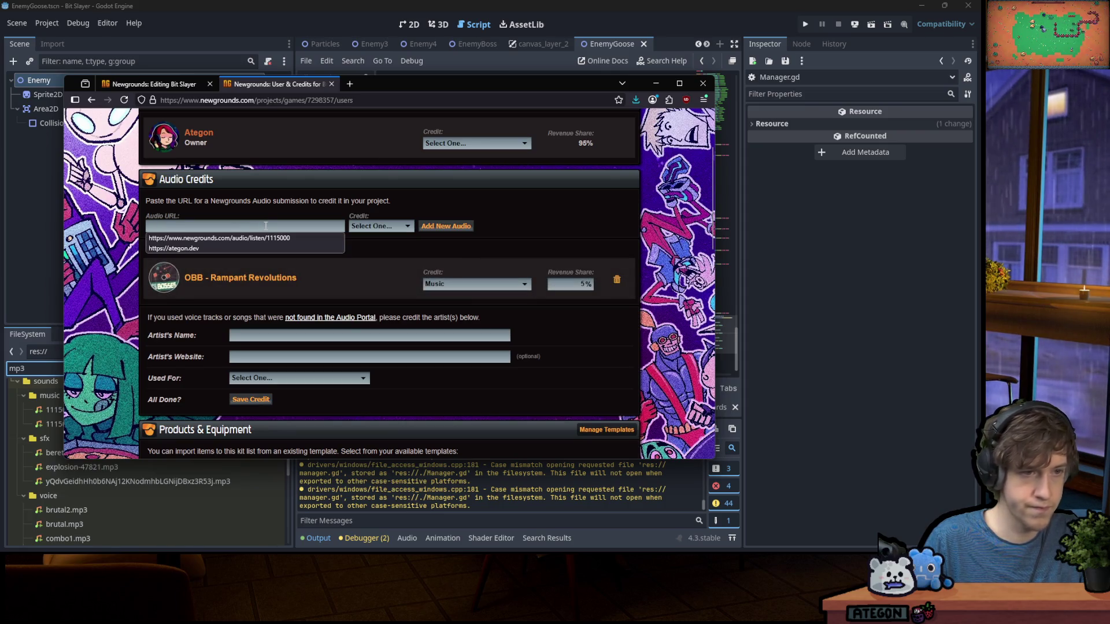
{"action": "key", "text": "Escape"}
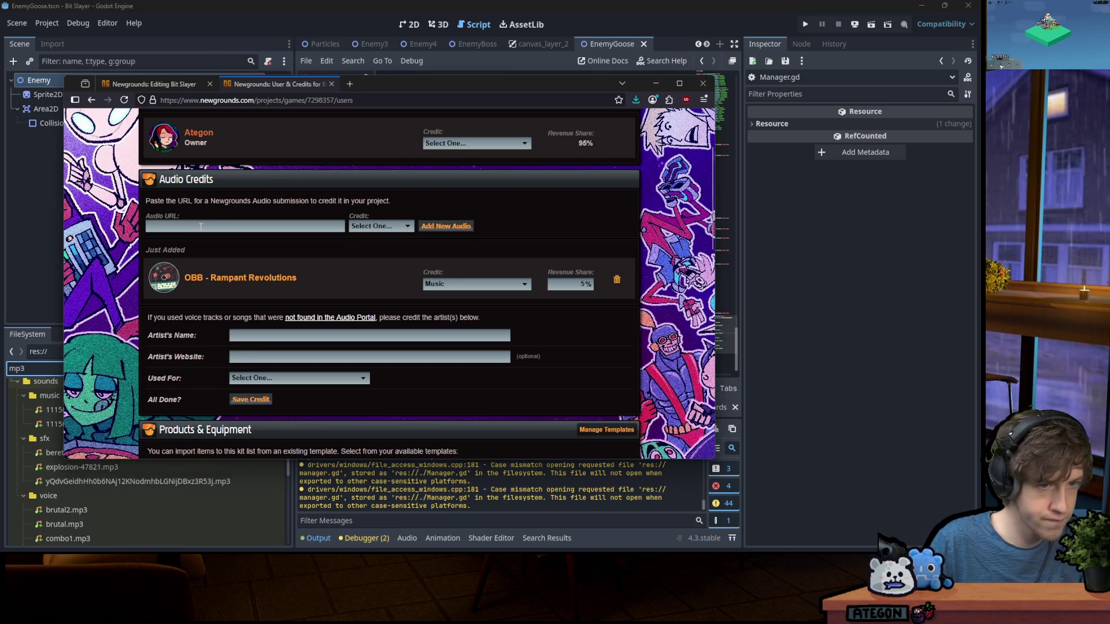
{"action": "left_click", "coordinate": [246, 226]}
{"action": "type", "text": "https://www.newgrounds.com/audio/listen/1115004"}
{"action": "left_click", "coordinate": [372, 226]}
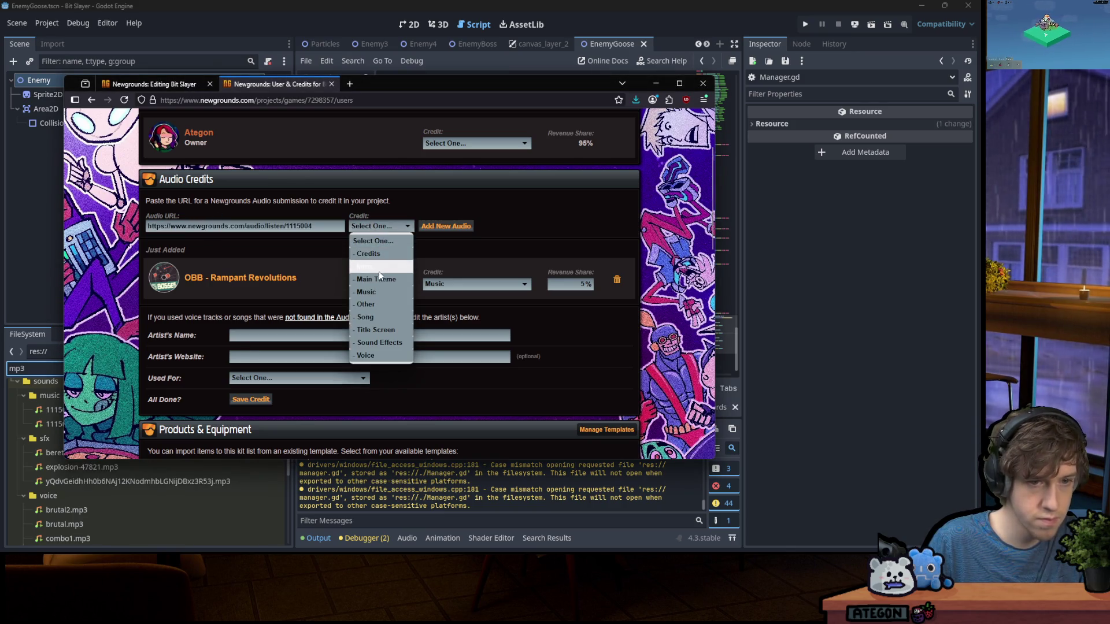
{"action": "left_click", "coordinate": [384, 292]}
{"action": "left_click", "coordinate": [446, 226]}
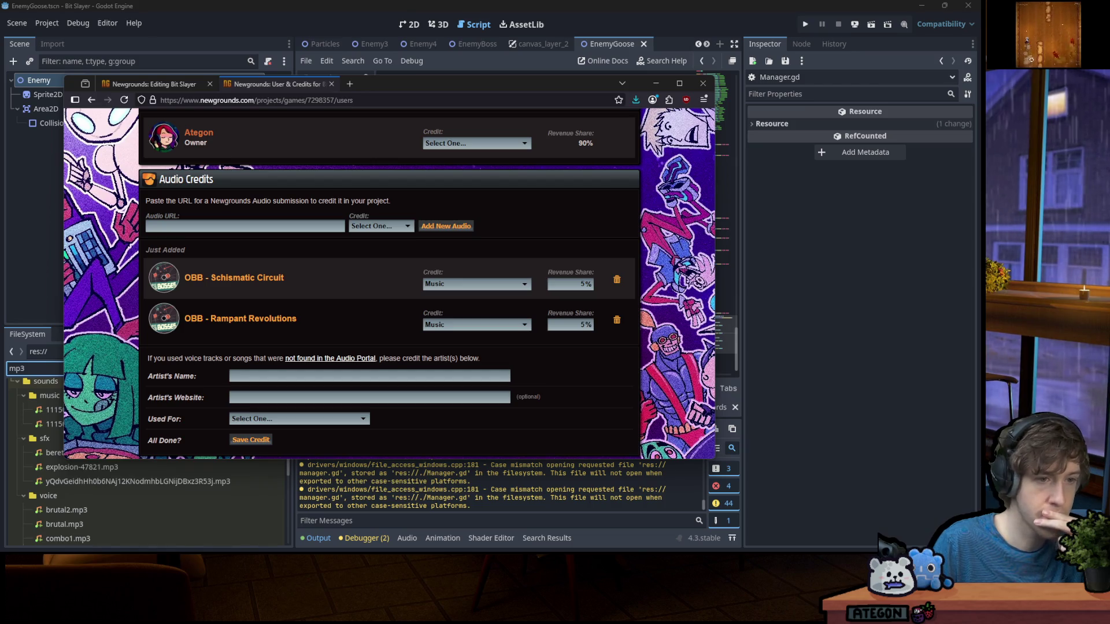
Change Schismatic Circuit's credit to Title Screen and save the audio credits
{"action": "left_click", "coordinate": [425, 282]}
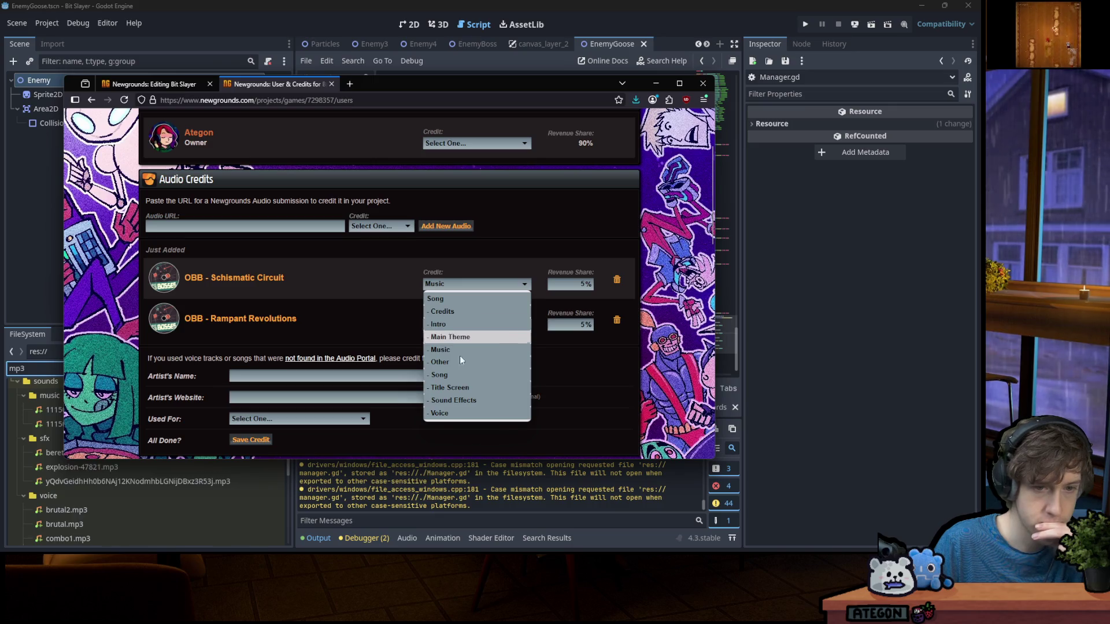
{"action": "left_click", "coordinate": [450, 387]}
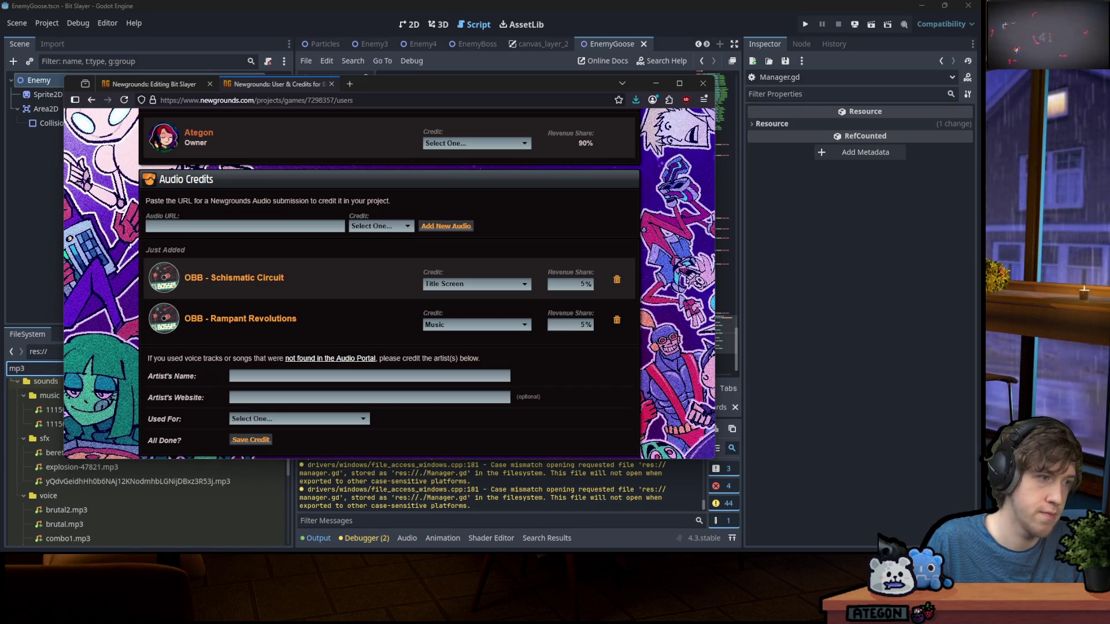
{"action": "scroll", "coordinate": [324, 325], "scroll_direction": "down", "scroll_amount": 3}
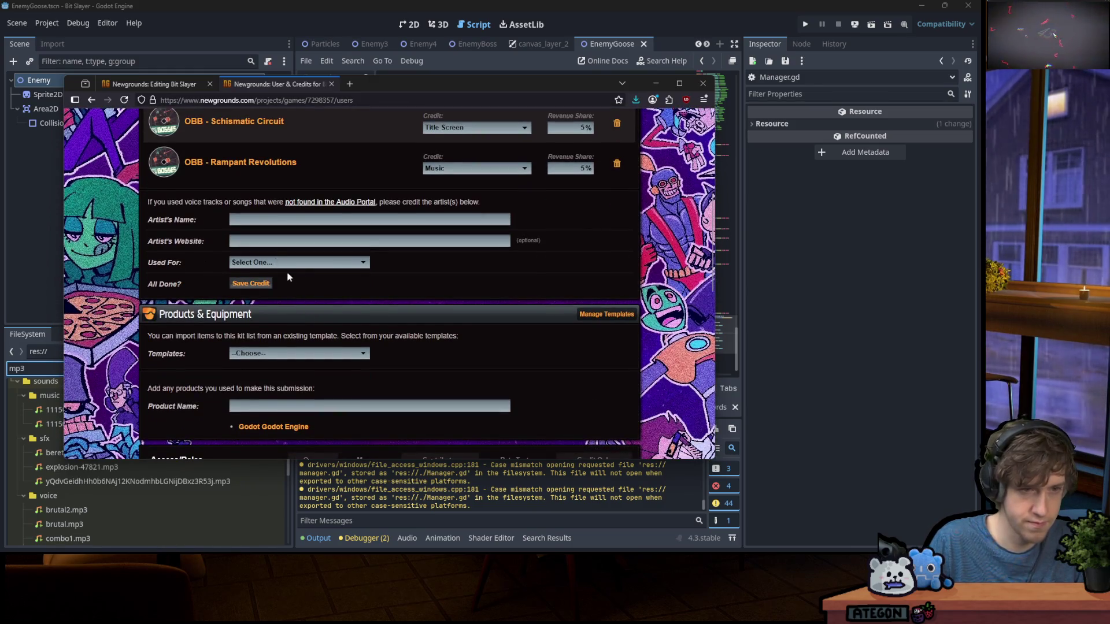
{"action": "scroll", "coordinate": [347, 283], "scroll_direction": "up", "scroll_amount": 2}
{"action": "scroll", "coordinate": [315, 364], "scroll_direction": "down", "scroll_amount": 3}
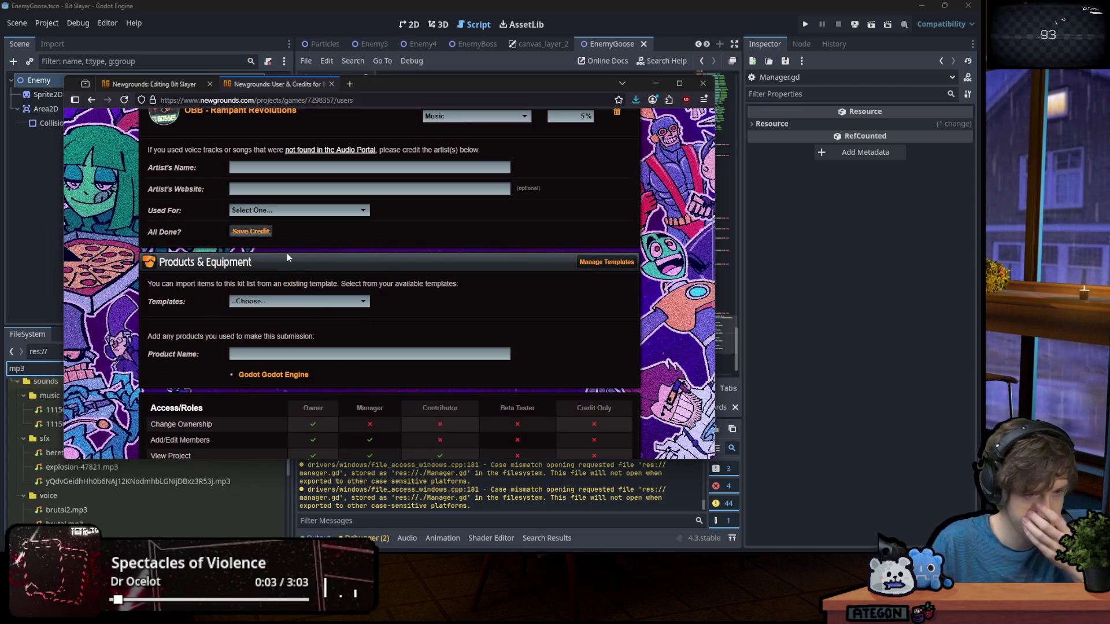
{"action": "scroll", "coordinate": [295, 252], "scroll_direction": "down", "scroll_amount": 3}
{"action": "scroll", "coordinate": [298, 258], "scroll_direction": "up", "scroll_amount": 5}
{"action": "left_click", "coordinate": [264, 336]}
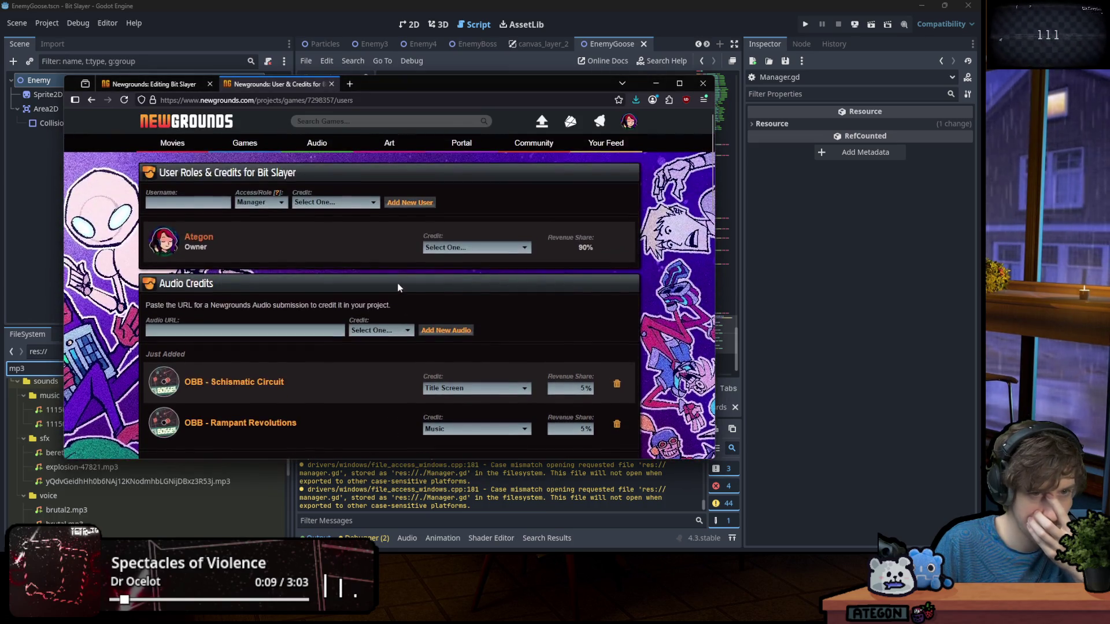
From the preview page, reopen the credits editor and remove the Rampant Revolutions credit
{"action": "scroll", "coordinate": [398, 287], "scroll_direction": "down", "scroll_amount": 15}
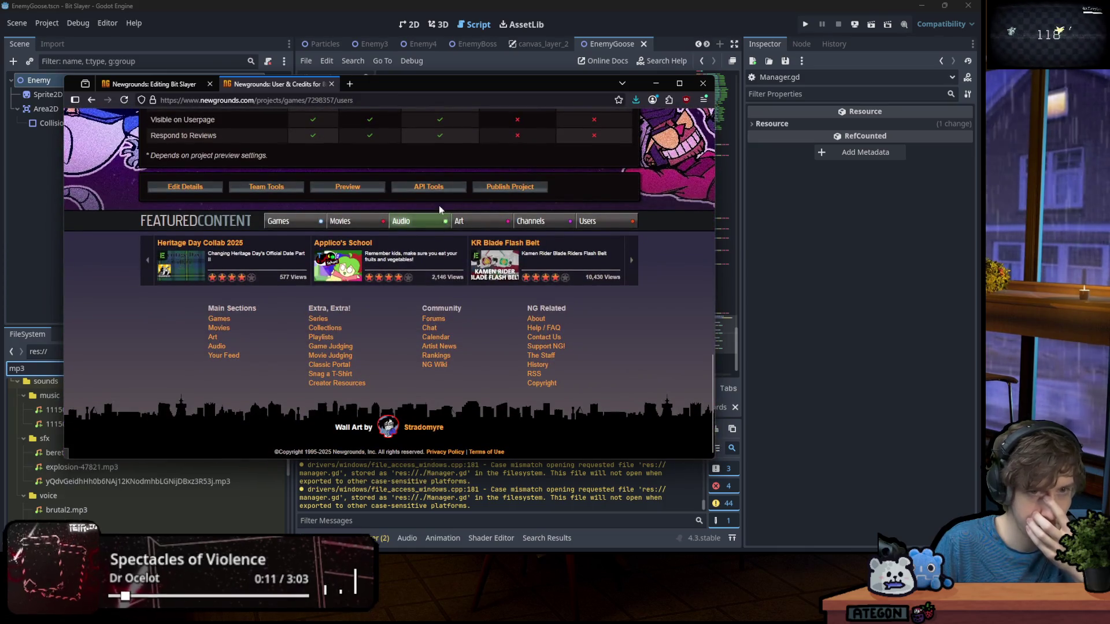
{"action": "left_click", "coordinate": [357, 186]}
{"action": "scroll", "coordinate": [350, 207], "scroll_direction": "down", "scroll_amount": 1}
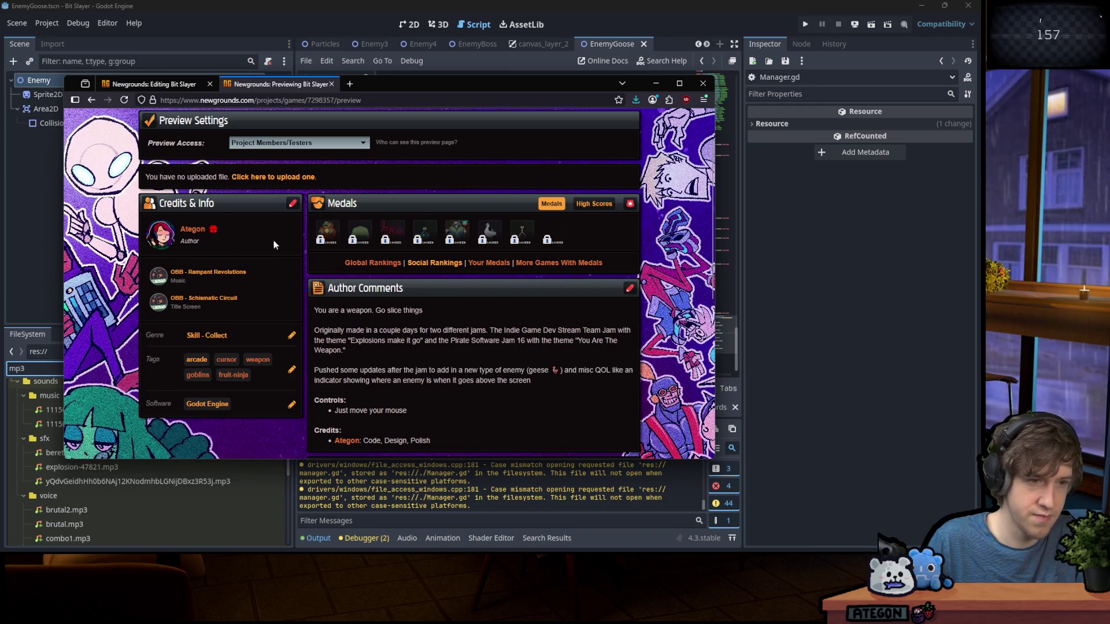
{"action": "left_click", "coordinate": [294, 209]}
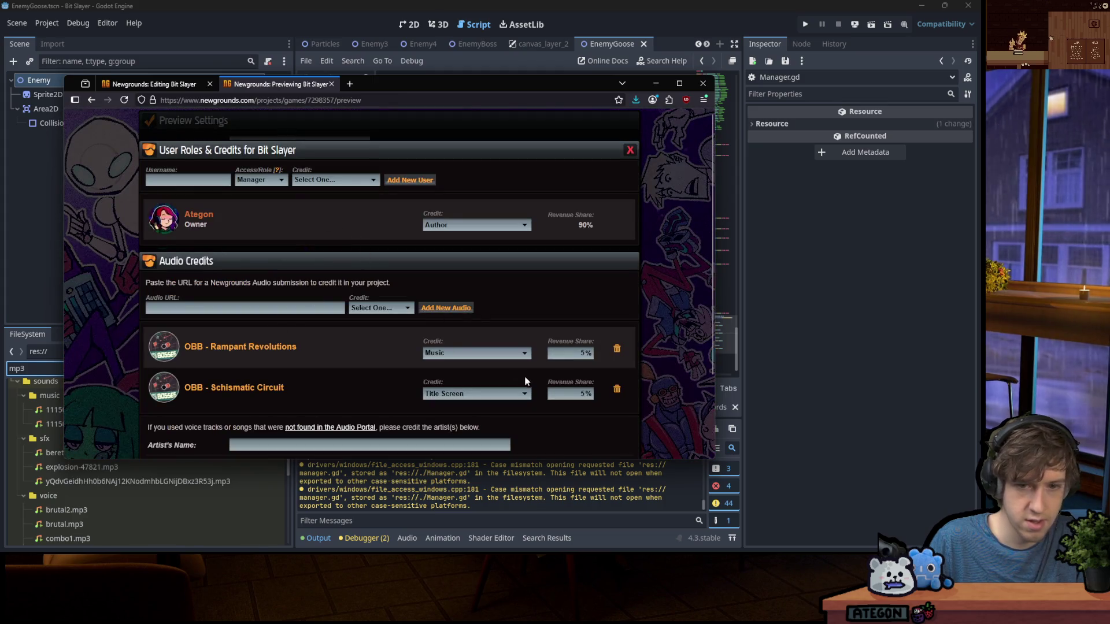
{"action": "left_click_drag", "start_coordinate": [421, 342], "coordinate": [144, 394]}
{"action": "left_click", "coordinate": [144, 389]}
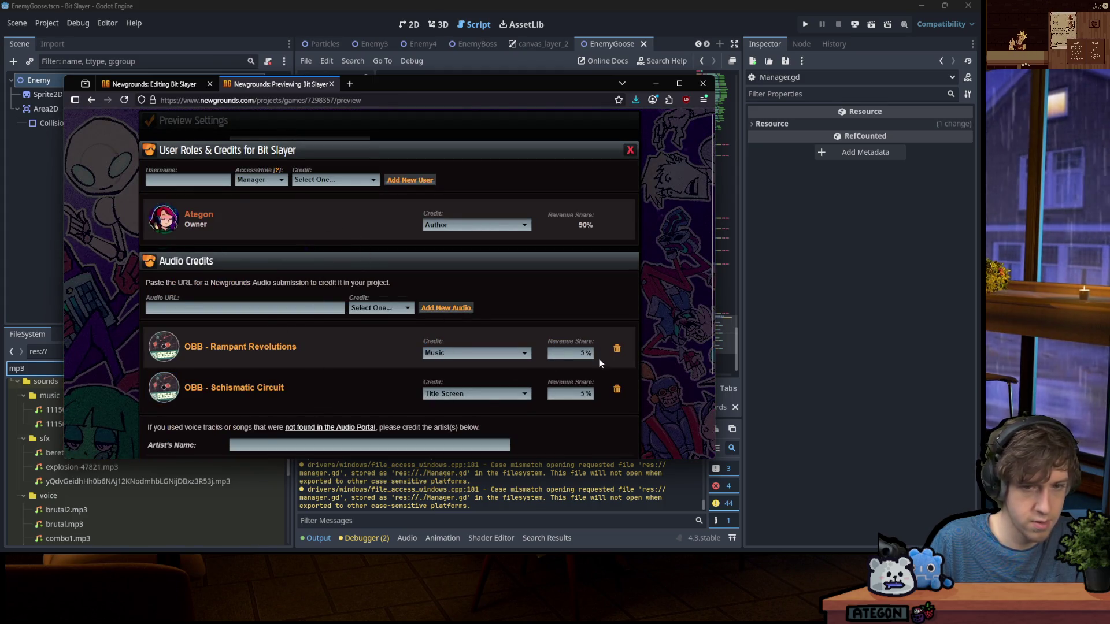
{"action": "left_click", "coordinate": [617, 351]}
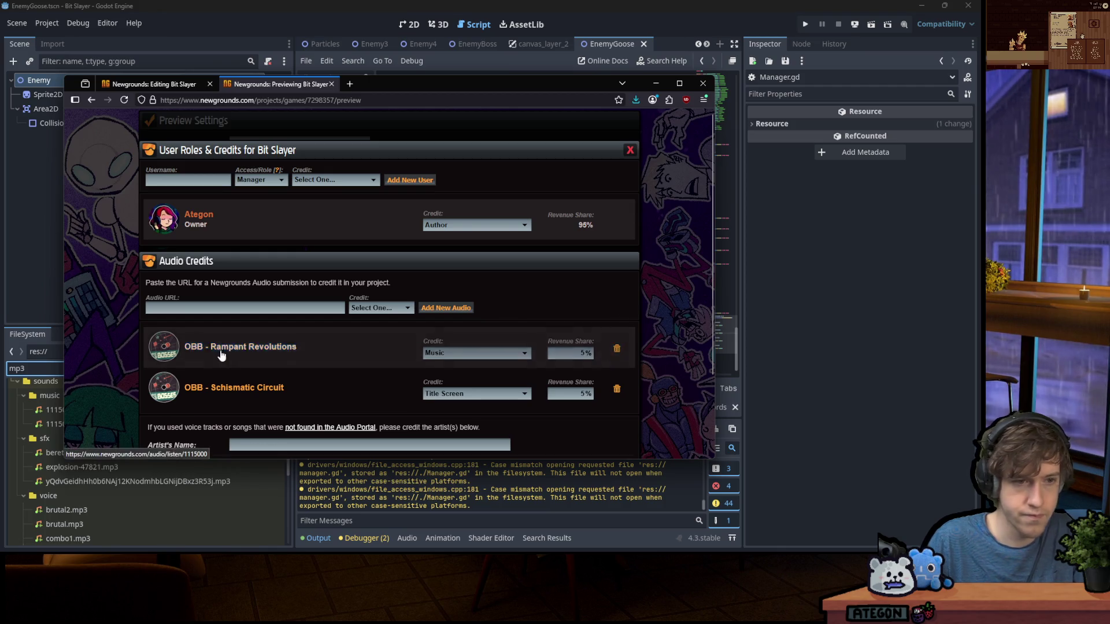
Re-add Rampant Revolutions from its copied audio link with Music as the credit type
{"action": "key", "text": "super+v"}
{"action": "left_click", "coordinate": [248, 432]}
{"action": "left_click", "coordinate": [445, 308]}
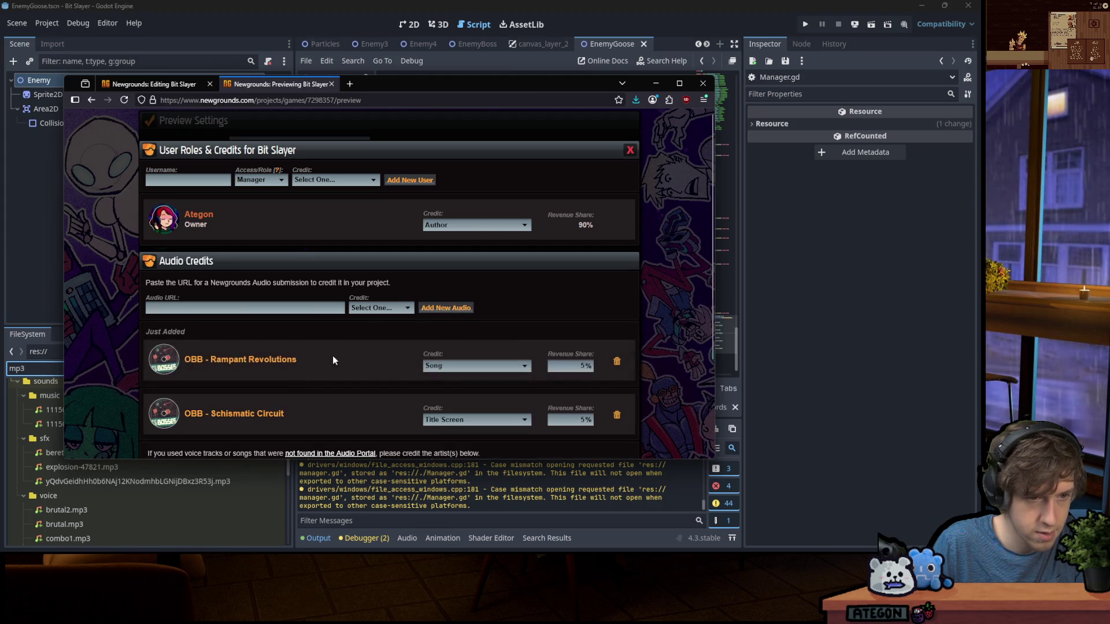
{"action": "scroll", "coordinate": [453, 303], "scroll_direction": "down", "scroll_amount": 3}
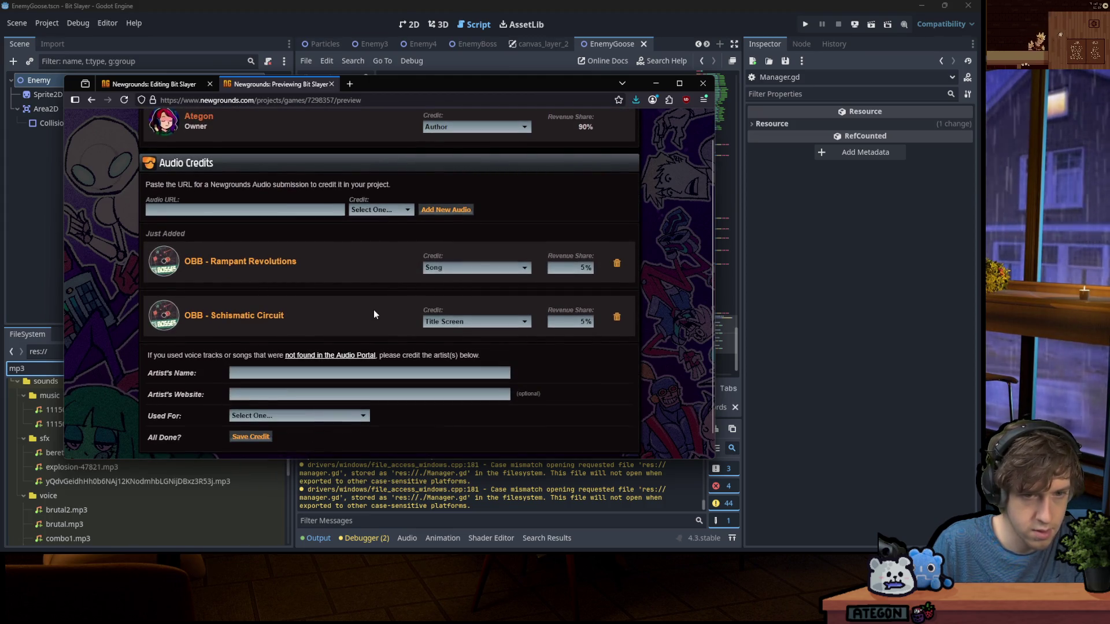
{"action": "left_click", "coordinate": [460, 269]}
{"action": "left_click", "coordinate": [455, 335]}
Close the credits editor and reload the preview to show the reordered credits
{"action": "scroll", "coordinate": [297, 327], "scroll_direction": "up", "scroll_amount": 3}
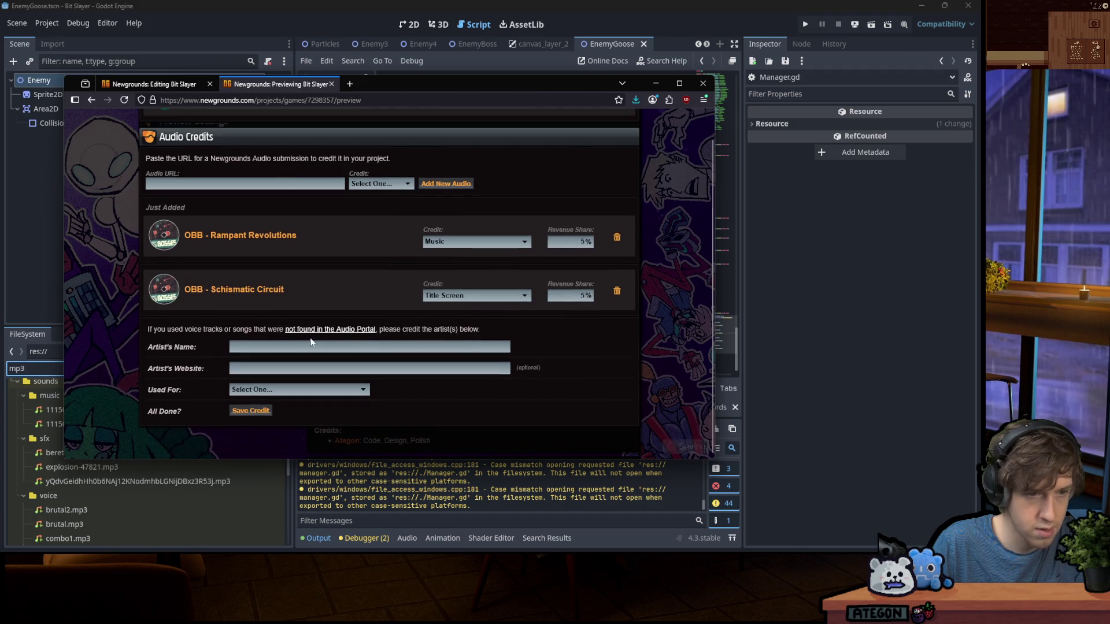
{"action": "left_click", "coordinate": [630, 150]}
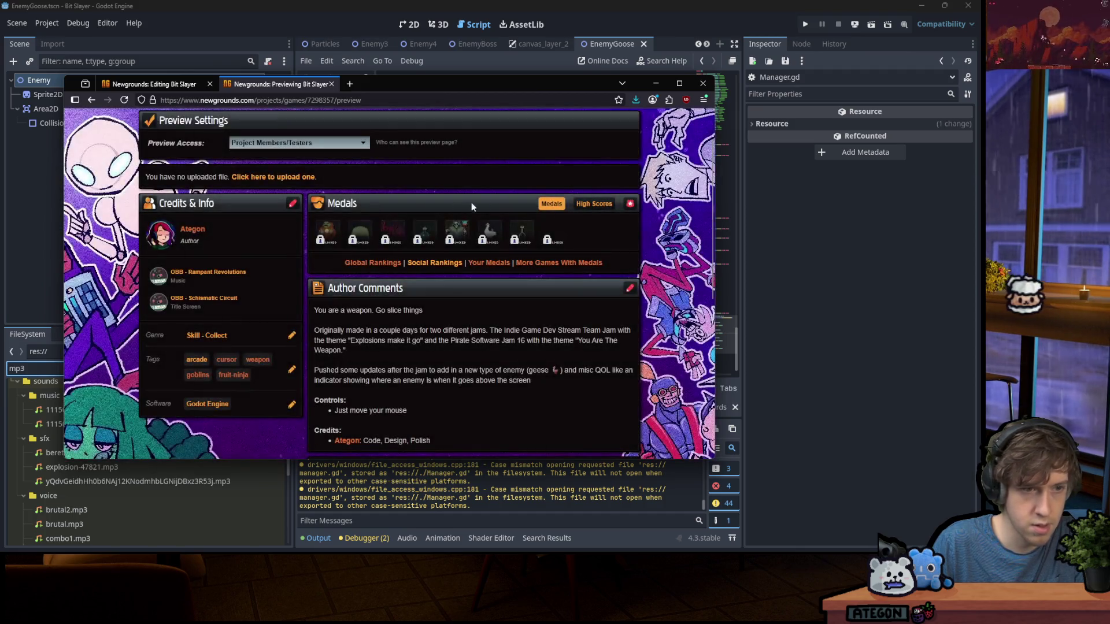
{"action": "left_click", "coordinate": [123, 100]}
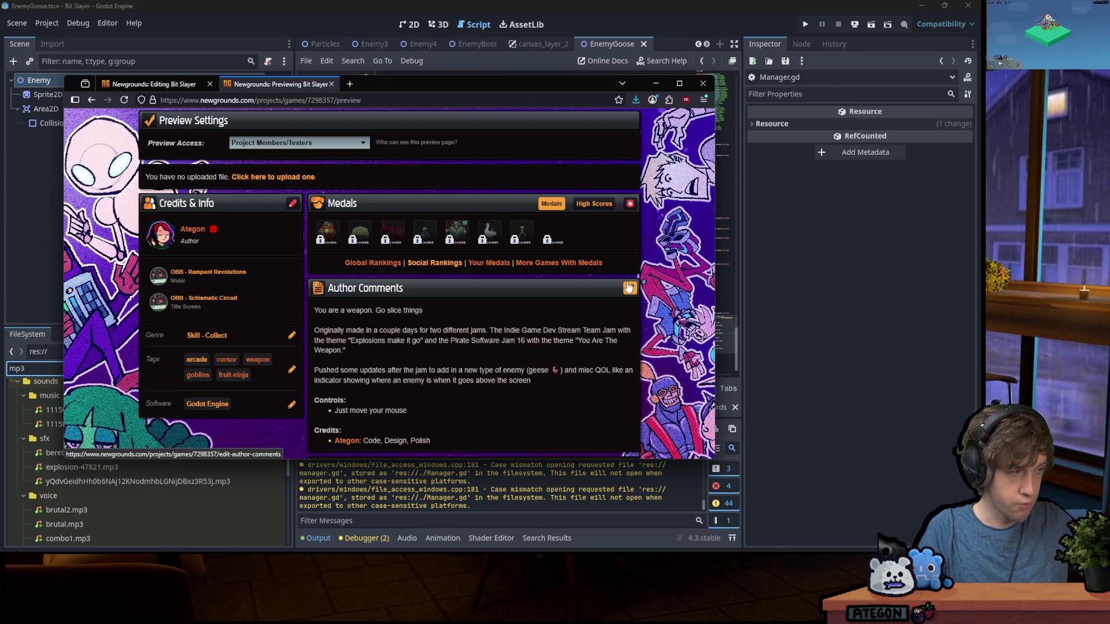
Append to the author comments: 'The game is open sourced under a GPL license' plus a game-jam-code warning
{"action": "left_click", "coordinate": [629, 287]}
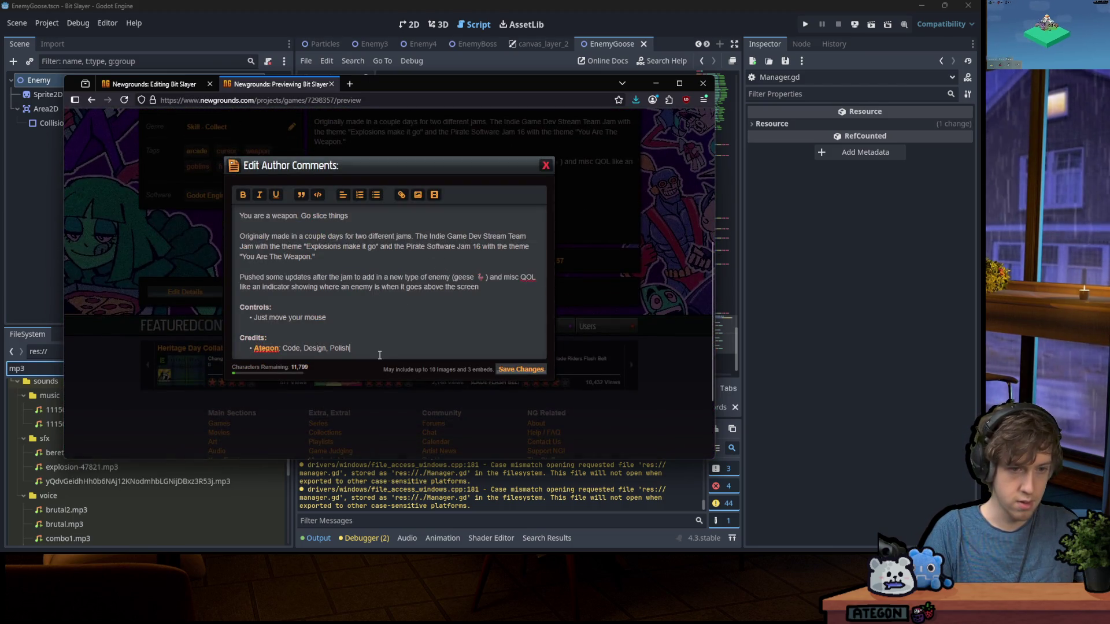
{"action": "left_click", "coordinate": [381, 345]}
{"action": "key", "text": "Return"}
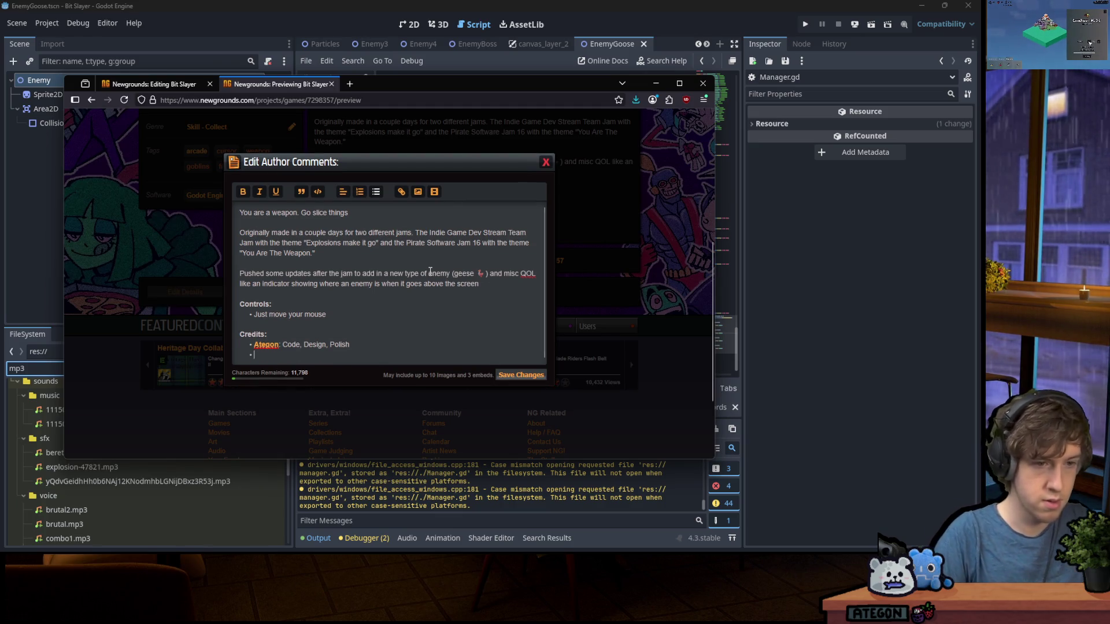
{"action": "key", "text": "Return"}
{"action": "type", "text": "The game is open sourced "}
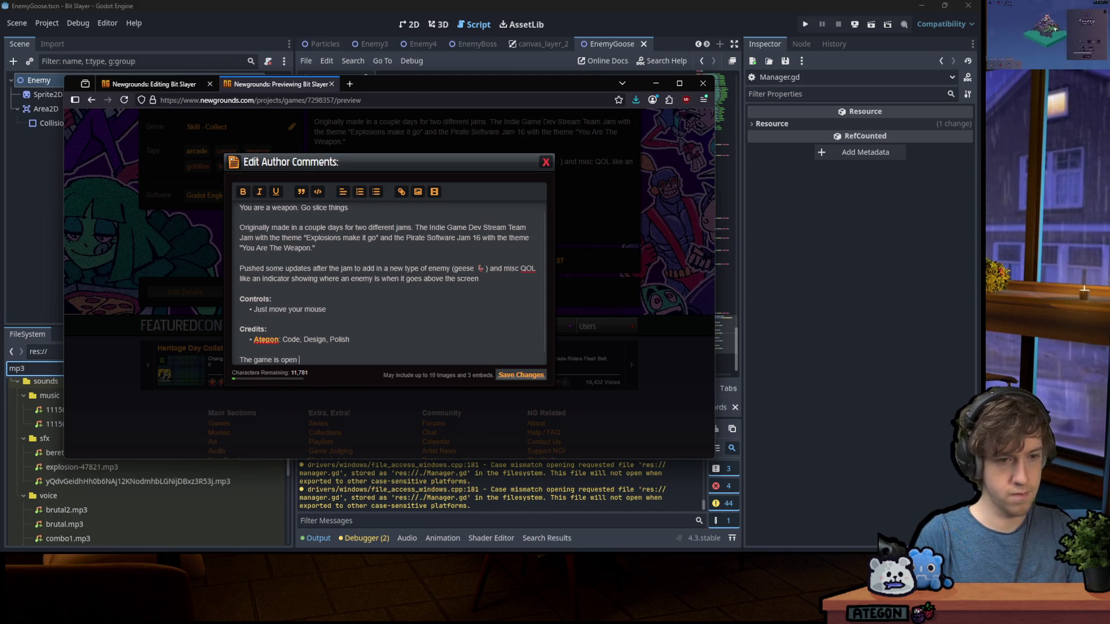
{"action": "type", "text": "under a "}
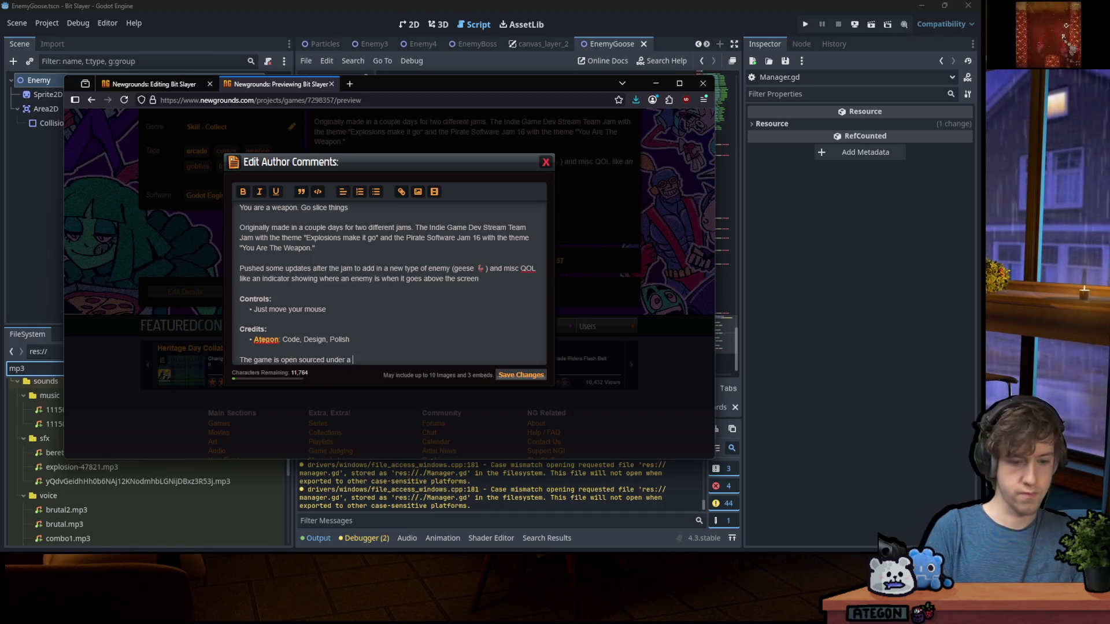
{"action": "type", "text": "GPL license"}
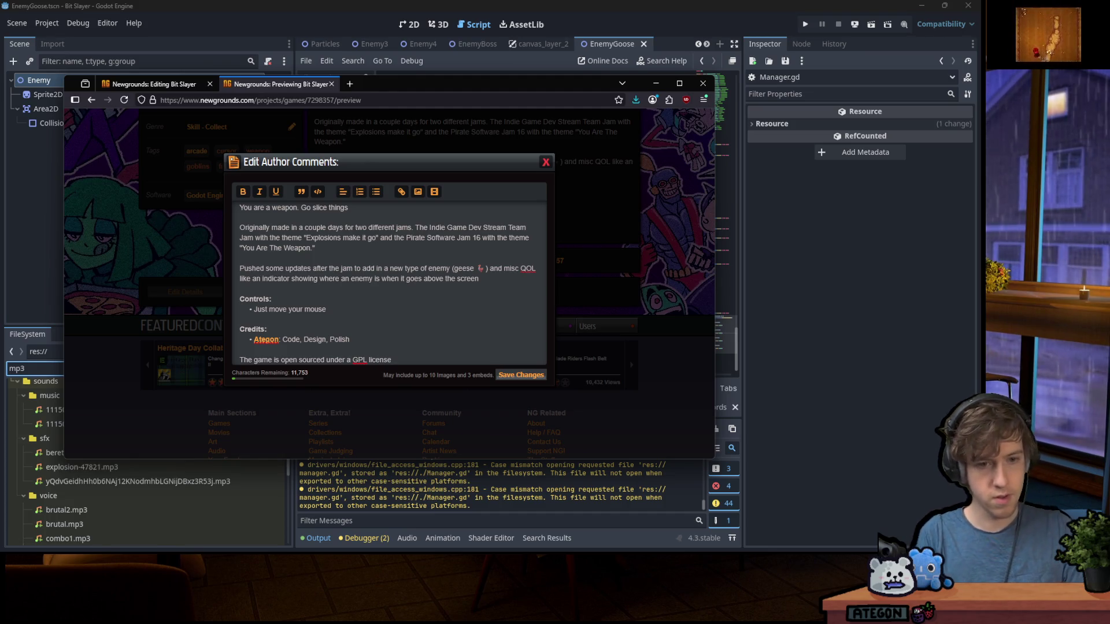
{"action": "type", "text": ". Warning the code"}
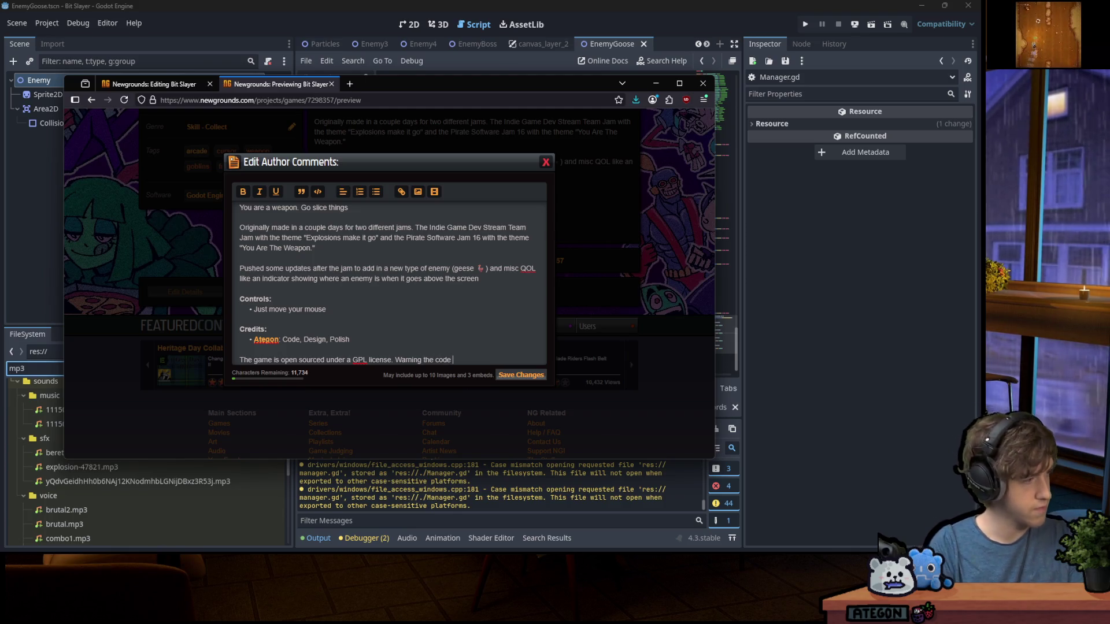
{"action": "key", "text": "ctrl+BackSpace"}
{"action": "key", "text": "ctrl+BackSpace"}
{"action": "key", "text": "ctrl+BackSpace"}
{"action": "type", "text": "Its game jam code though so look at your ow"}
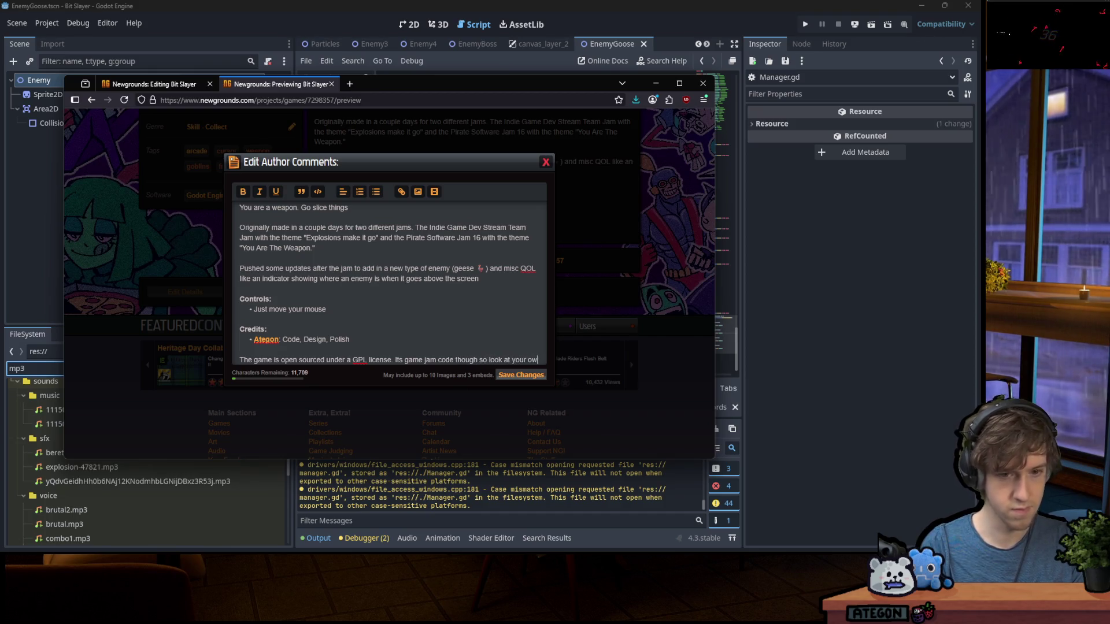
{"action": "type", "text": "n risk"}
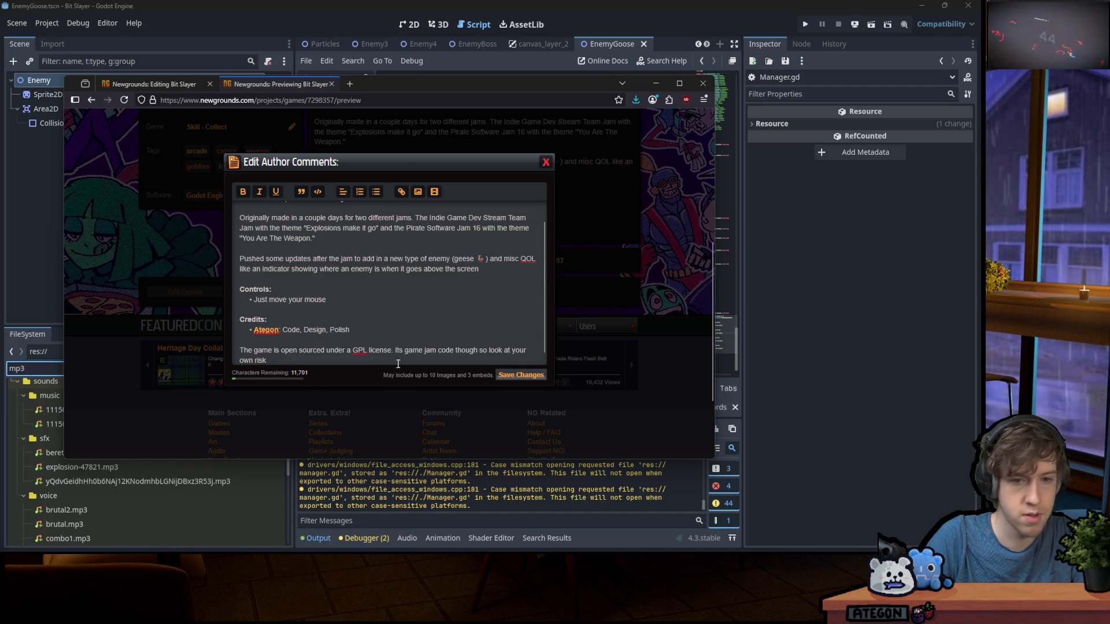
Link 'open sourced' to the Bit Slayer repository URL and save the author comments
{"action": "type", "text": "https://git.bioloom.studio/Ategon/BitSlayer"}
{"action": "key", "text": "ctrl+z"}
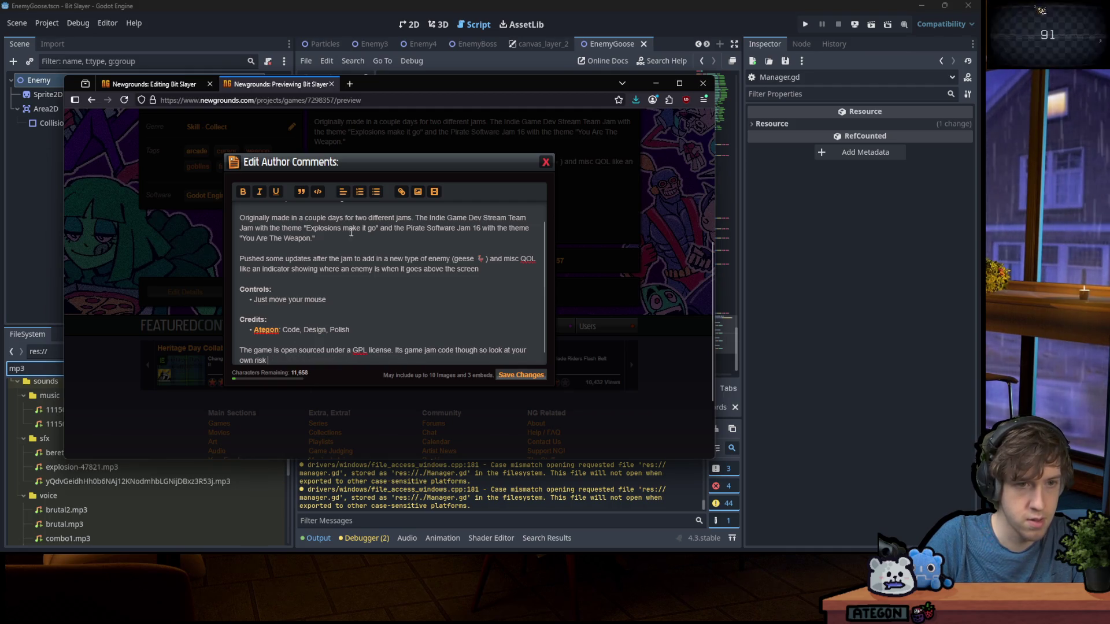
{"action": "left_click_drag", "start_coordinate": [281, 351], "coordinate": [325, 351]}
{"action": "left_click", "coordinate": [402, 192]}
{"action": "left_click", "coordinate": [403, 193]}
{"action": "type", "text": "https://git.bioloom.studio/Ategon/BitSlayer"}
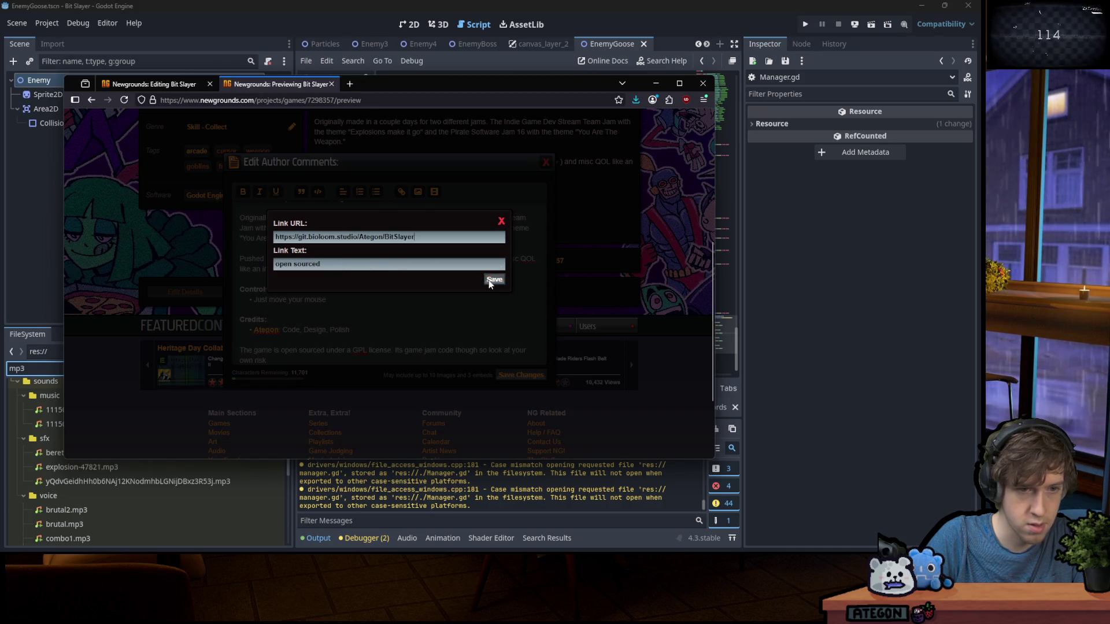
{"action": "left_click", "coordinate": [489, 282]}
{"action": "left_click", "coordinate": [526, 373]}
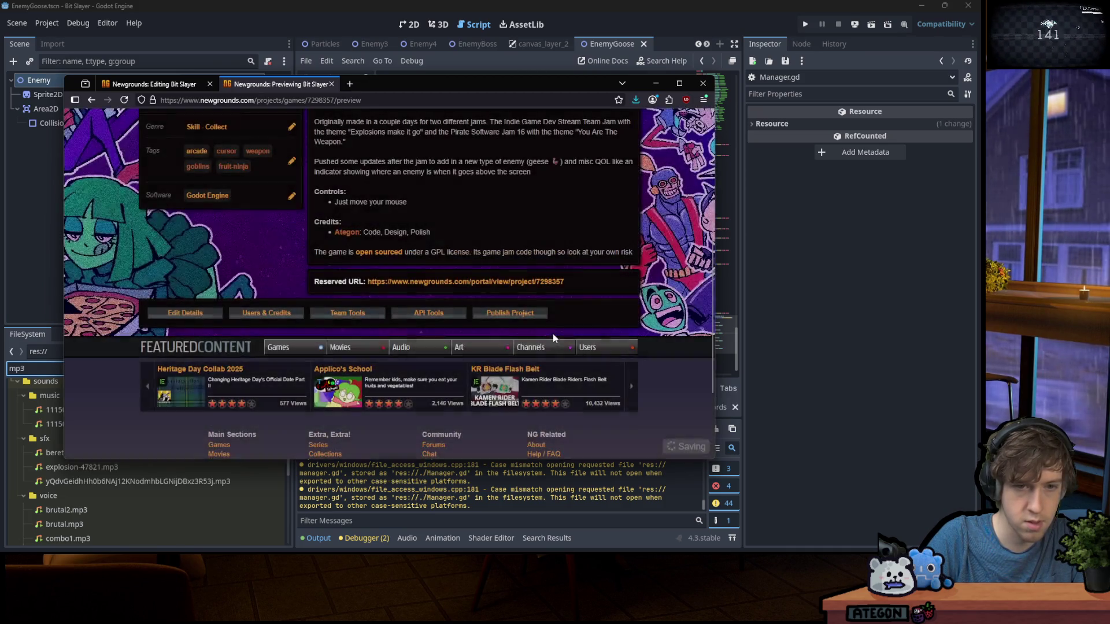
{"action": "scroll", "coordinate": [541, 216], "scroll_direction": "up", "scroll_amount": 3}
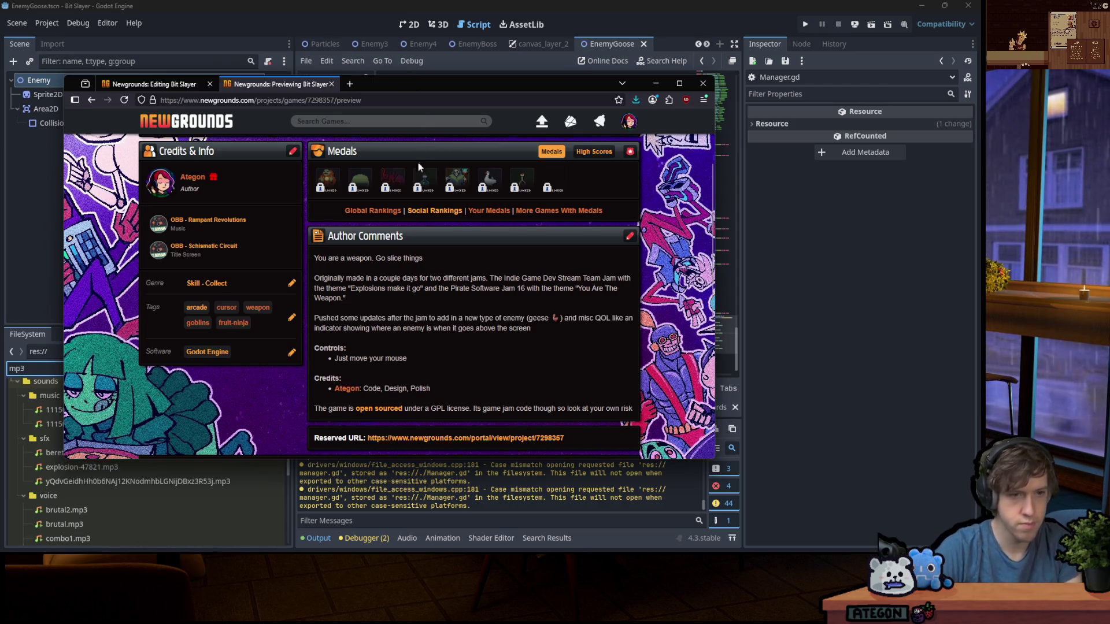
{"action": "left_click", "coordinate": [578, 152]}
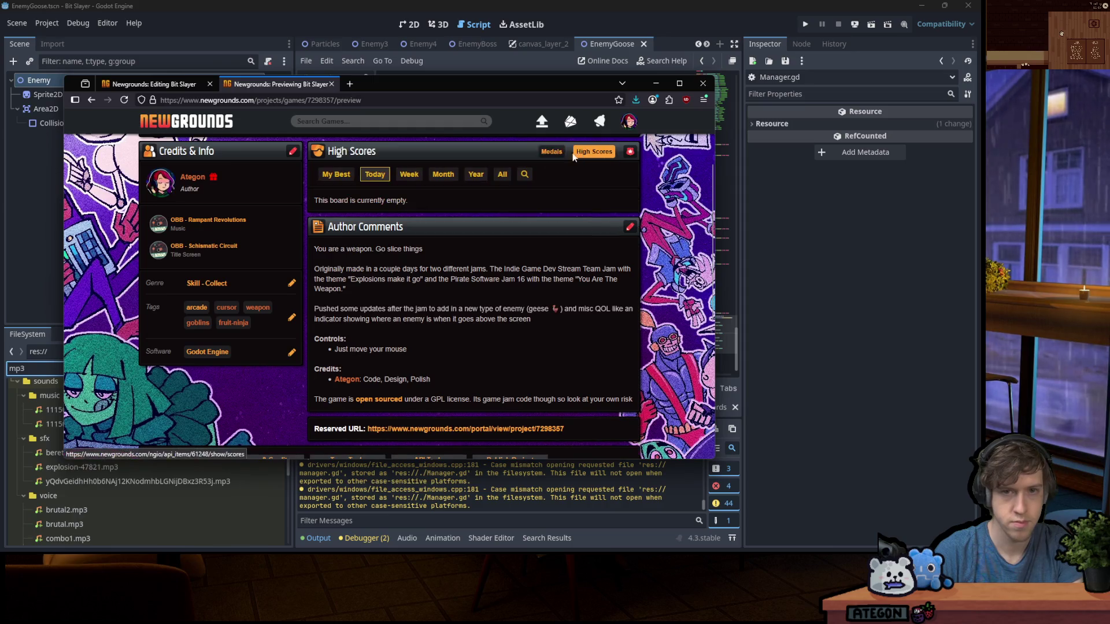
{"action": "left_click", "coordinate": [552, 153]}
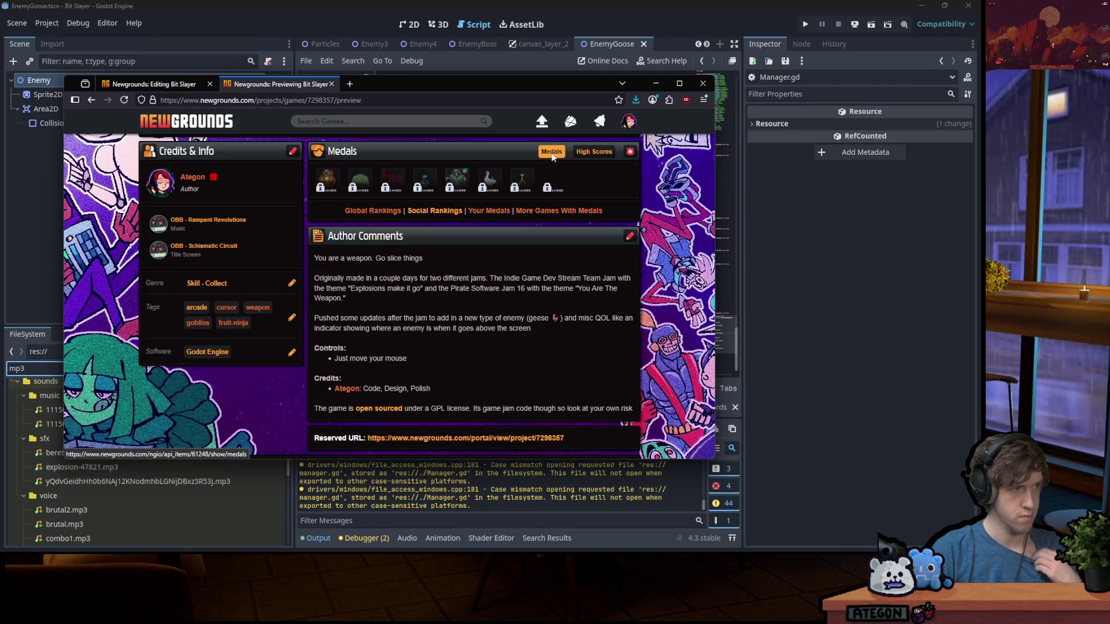
{"action": "scroll", "coordinate": [419, 237], "scroll_direction": "up", "scroll_amount": 3}
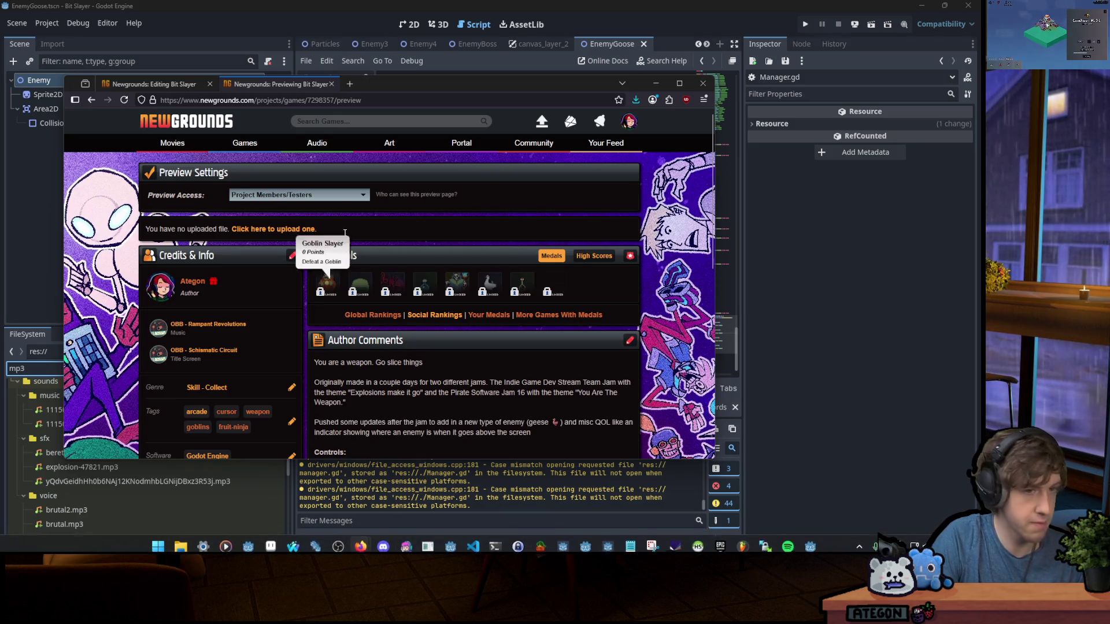
Go to your profile's Games list, open Thought Thinker, and show its High Scores board
{"action": "mouse_move", "coordinate": [629, 121]}
{"action": "left_click", "coordinate": [520, 183]}
{"action": "left_click", "coordinate": [382, 287]}
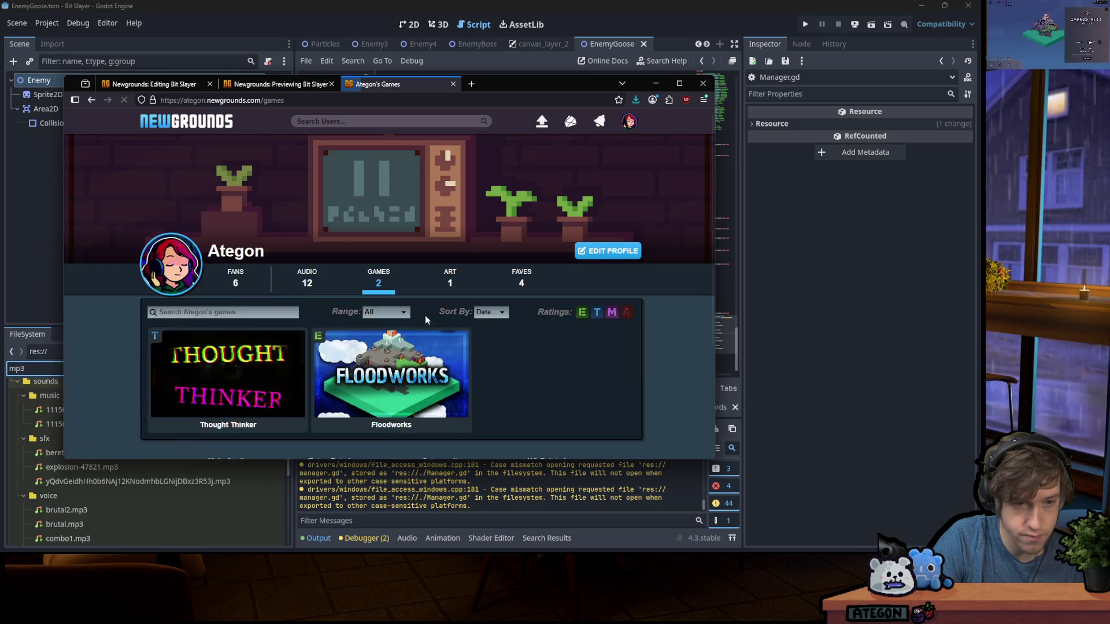
{"action": "scroll", "coordinate": [217, 300], "scroll_direction": "down", "scroll_amount": 3}
{"action": "left_click", "coordinate": [208, 231]}
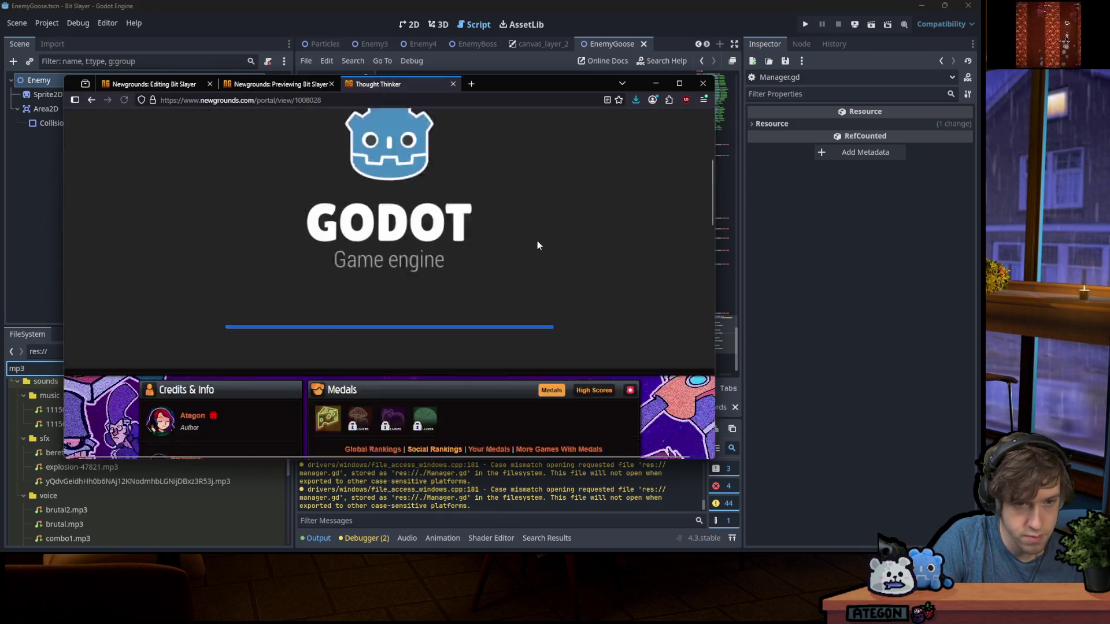
{"action": "scroll", "coordinate": [537, 240], "scroll_direction": "down", "scroll_amount": 5}
{"action": "left_click", "coordinate": [590, 147]}
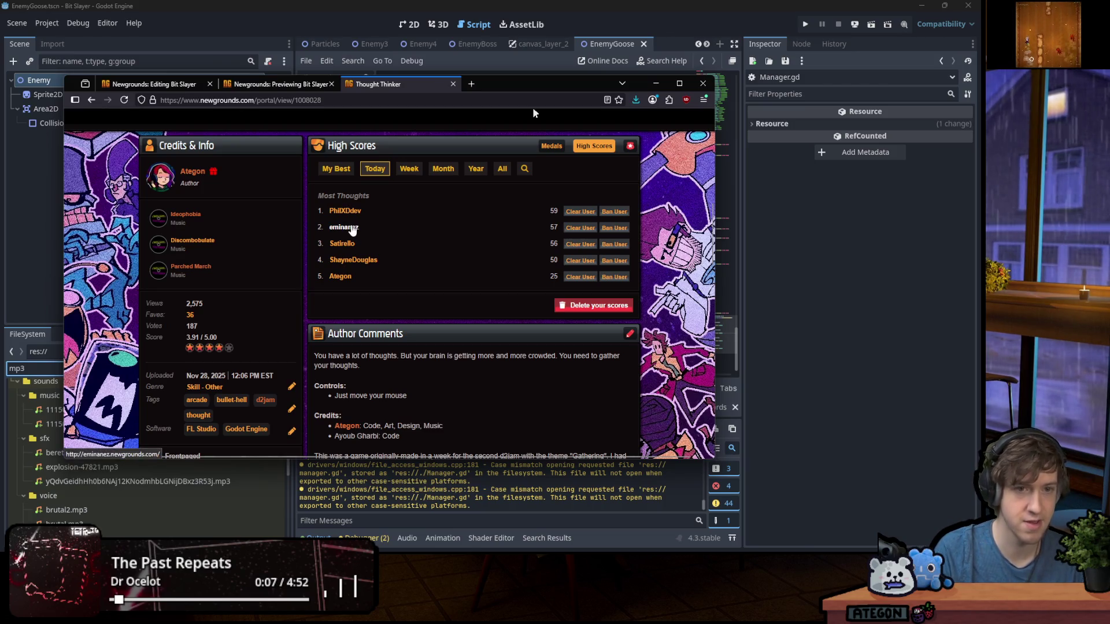
{"action": "middle_click", "coordinate": [352, 229]}
{"action": "left_click", "coordinate": [504, 87]}
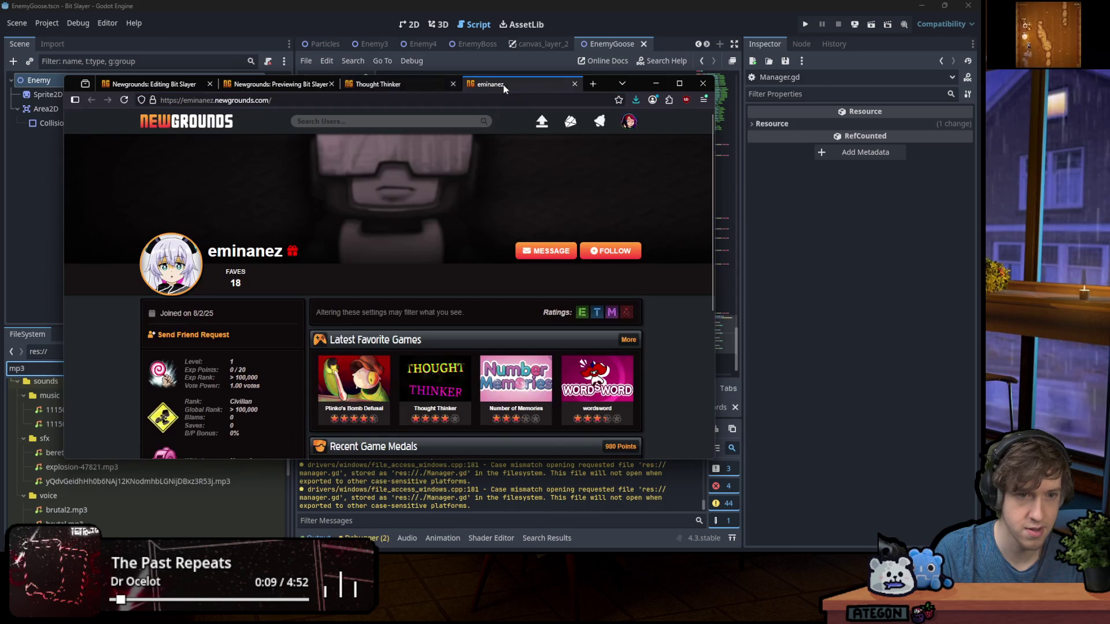
{"action": "scroll", "coordinate": [449, 175], "scroll_direction": "down", "scroll_amount": 3}
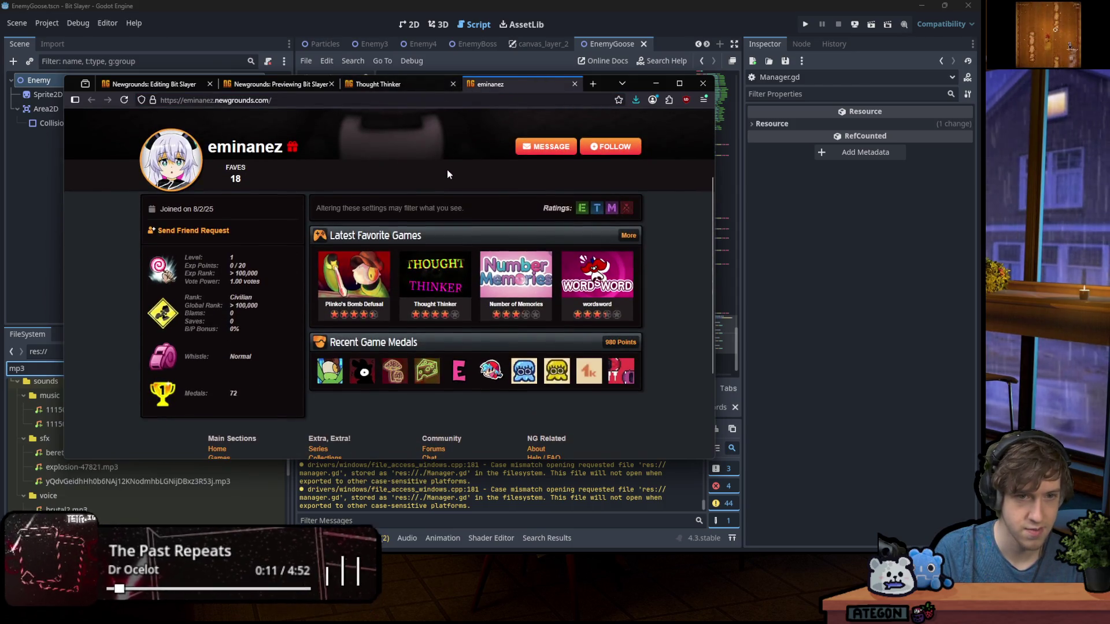
{"action": "left_click", "coordinate": [574, 84]}
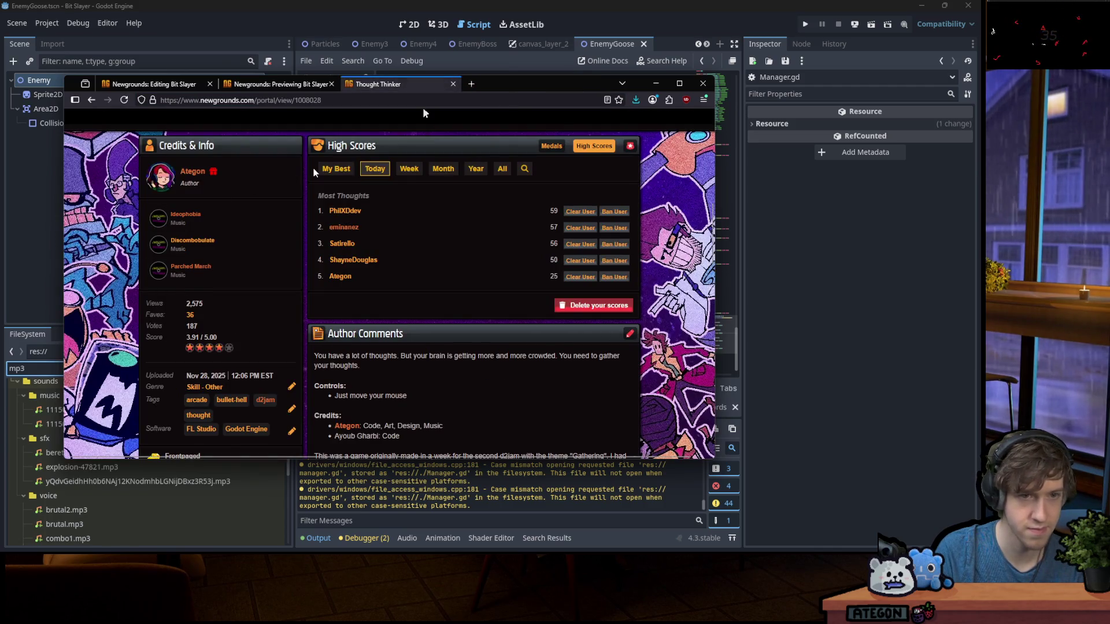
{"action": "scroll", "coordinate": [343, 270], "scroll_direction": "up", "scroll_amount": 4}
{"action": "left_click", "coordinate": [552, 301]}
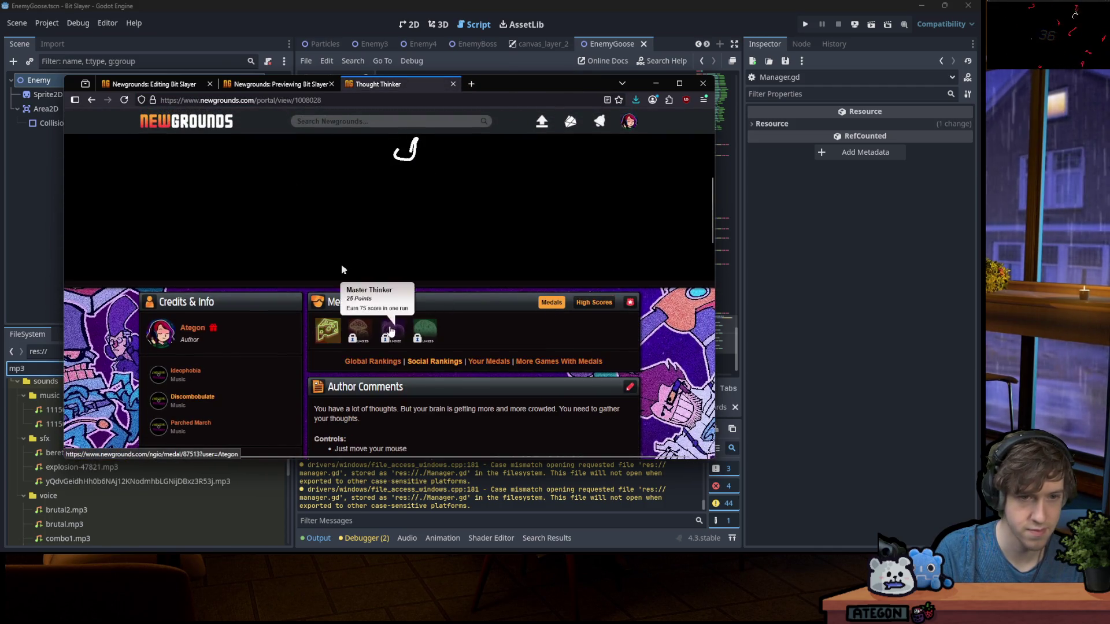
{"action": "left_click", "coordinate": [370, 331]}
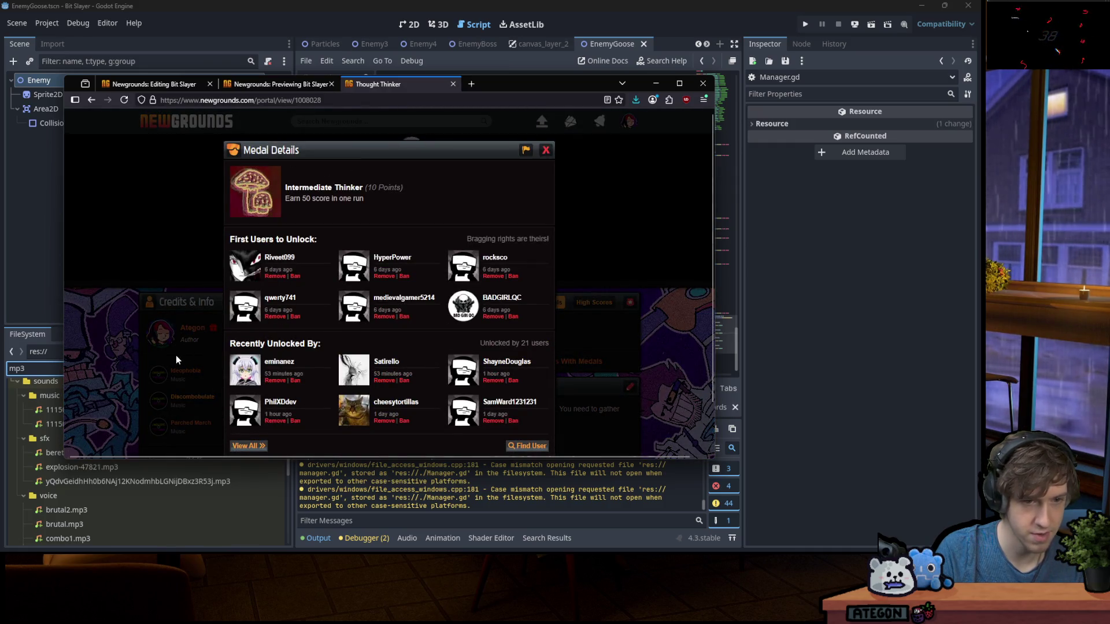
{"action": "left_click", "coordinate": [145, 376]}
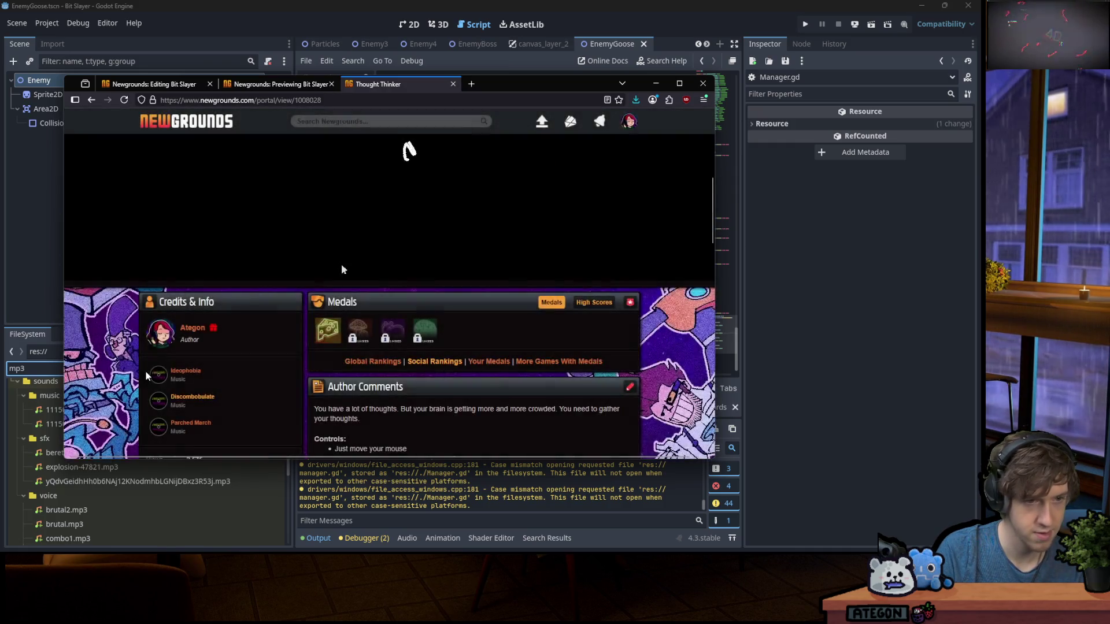
{"action": "scroll", "coordinate": [224, 345], "scroll_direction": "down", "scroll_amount": 10}
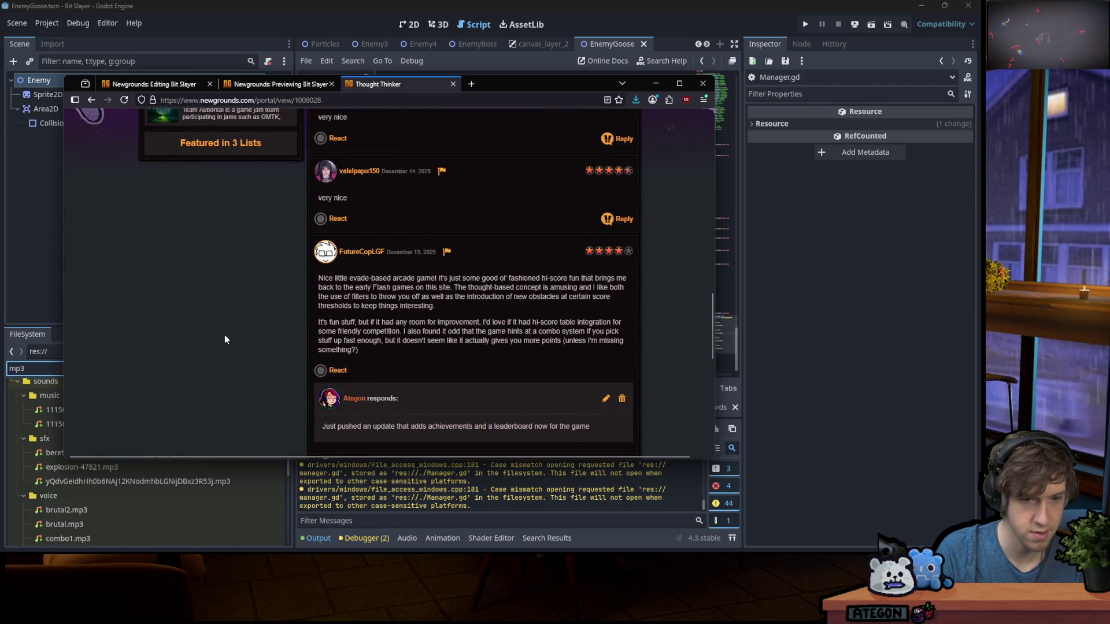
{"action": "scroll", "coordinate": [224, 339], "scroll_direction": "up", "scroll_amount": 10}
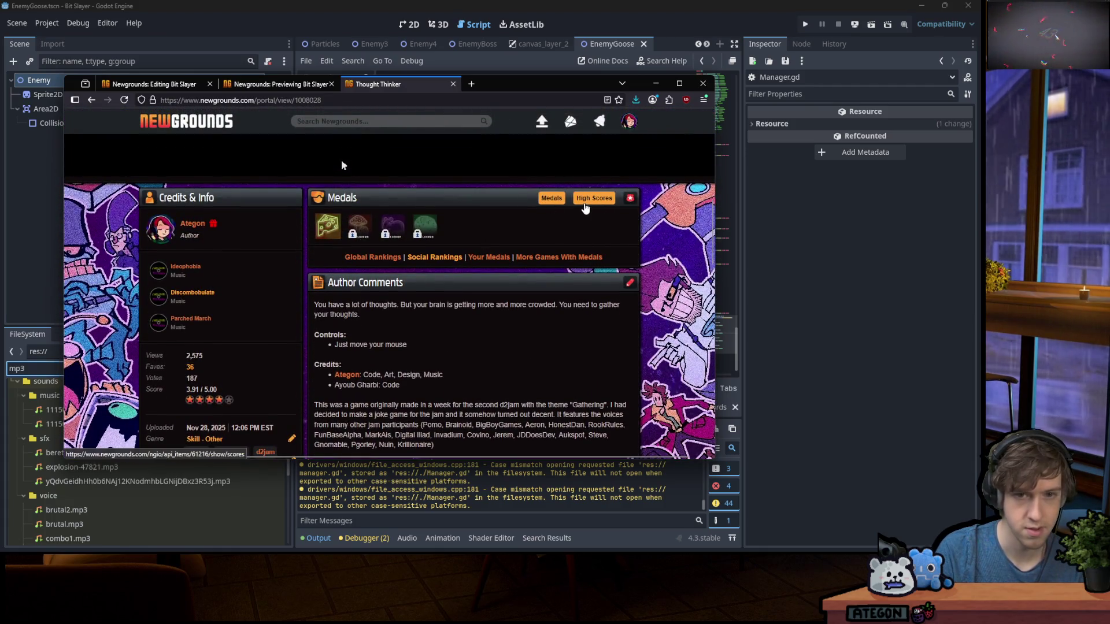
{"action": "left_click", "coordinate": [585, 208]}
{"action": "scroll", "coordinate": [342, 245], "scroll_direction": "up", "scroll_amount": 2}
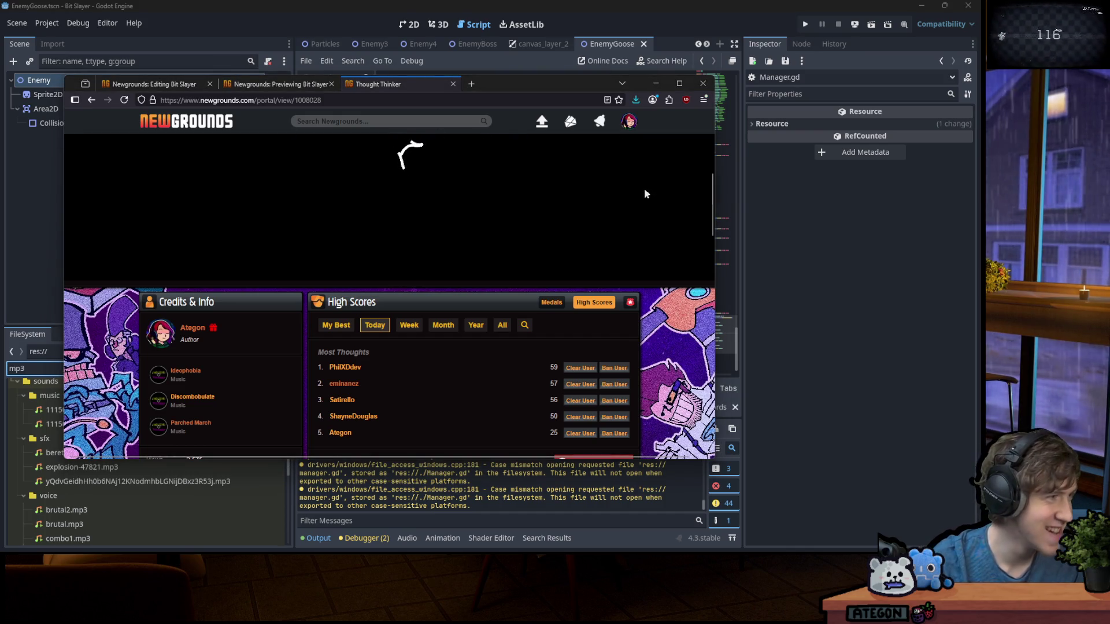
{"action": "scroll", "coordinate": [640, 220], "scroll_direction": "up", "scroll_amount": 3}
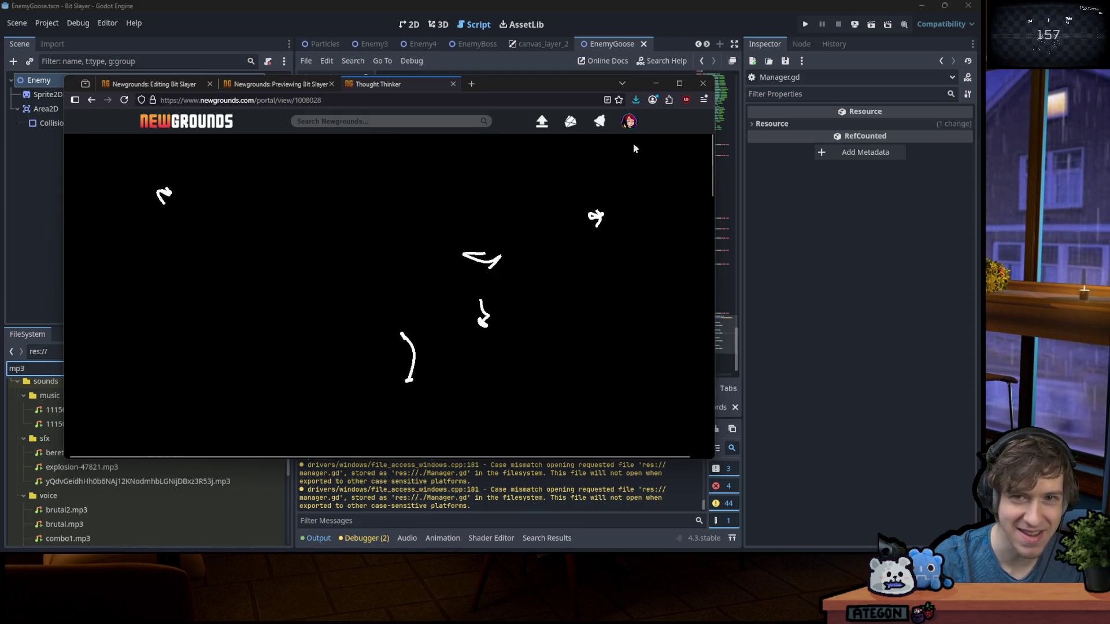
{"action": "left_click", "coordinate": [680, 83]}
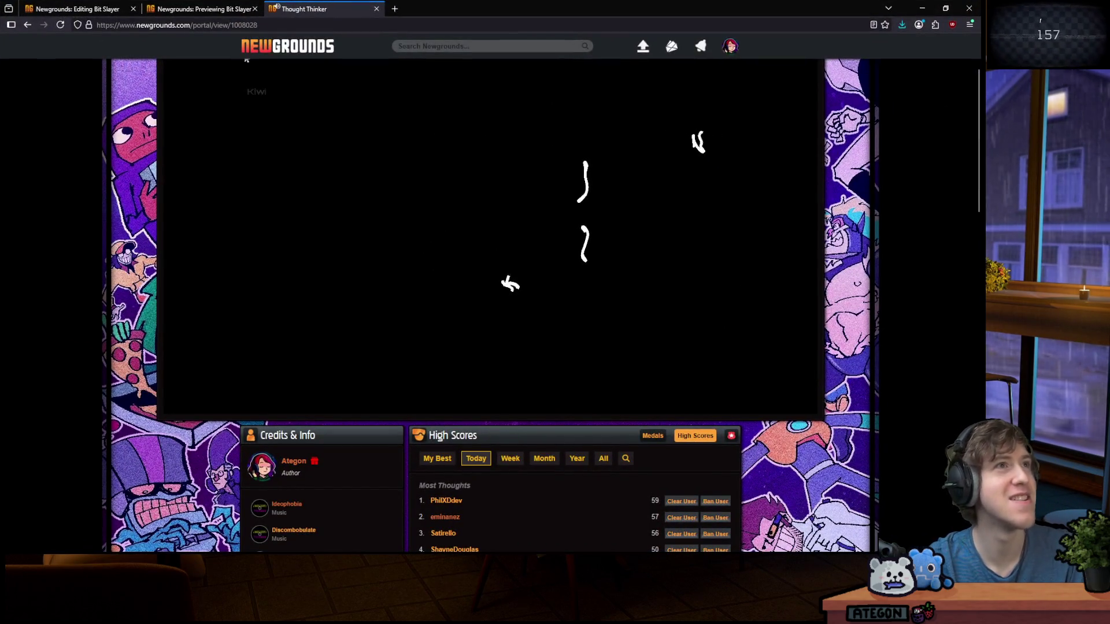
Scroll up to the game and play a Thought Thinker round until it ends at 31
{"action": "key", "text": "super"}
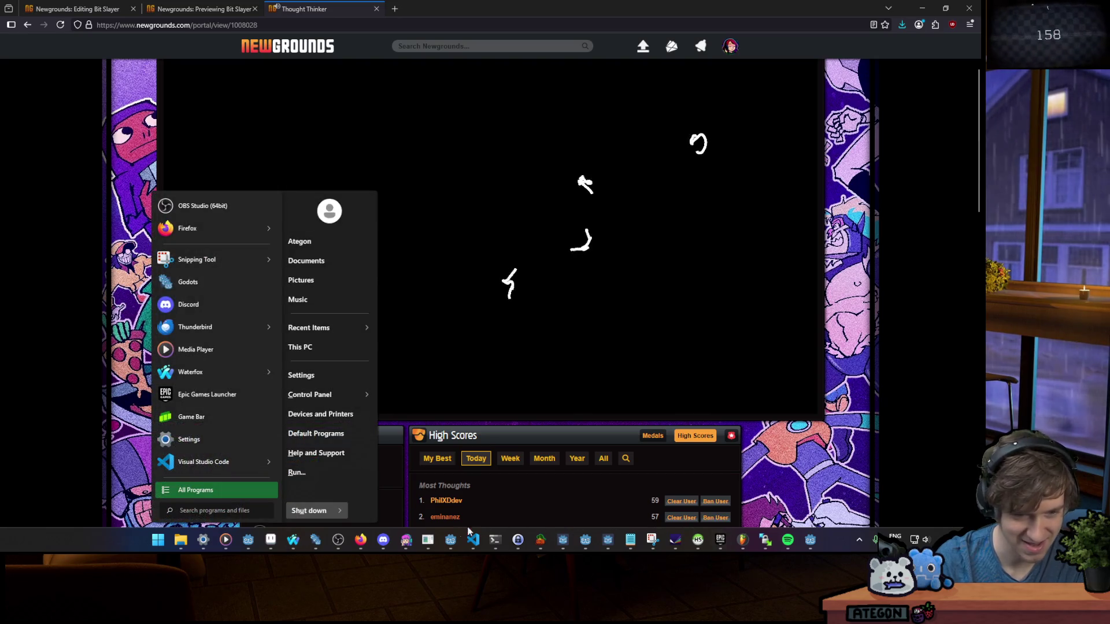
{"action": "key", "text": "super"}
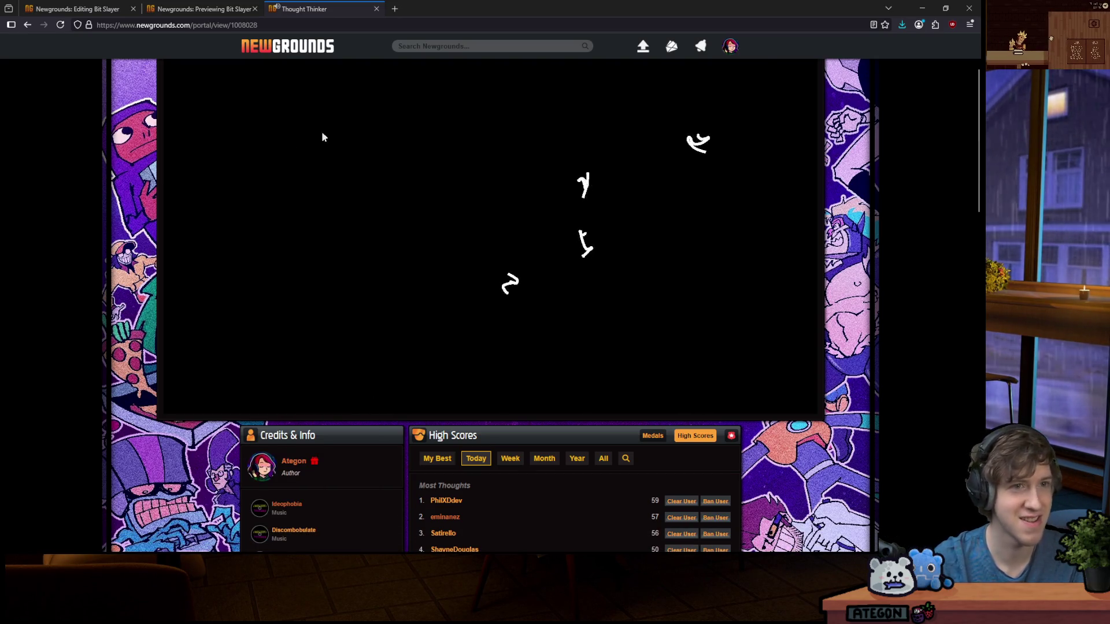
{"action": "scroll", "coordinate": [181, 362], "scroll_direction": "up", "scroll_amount": 2}
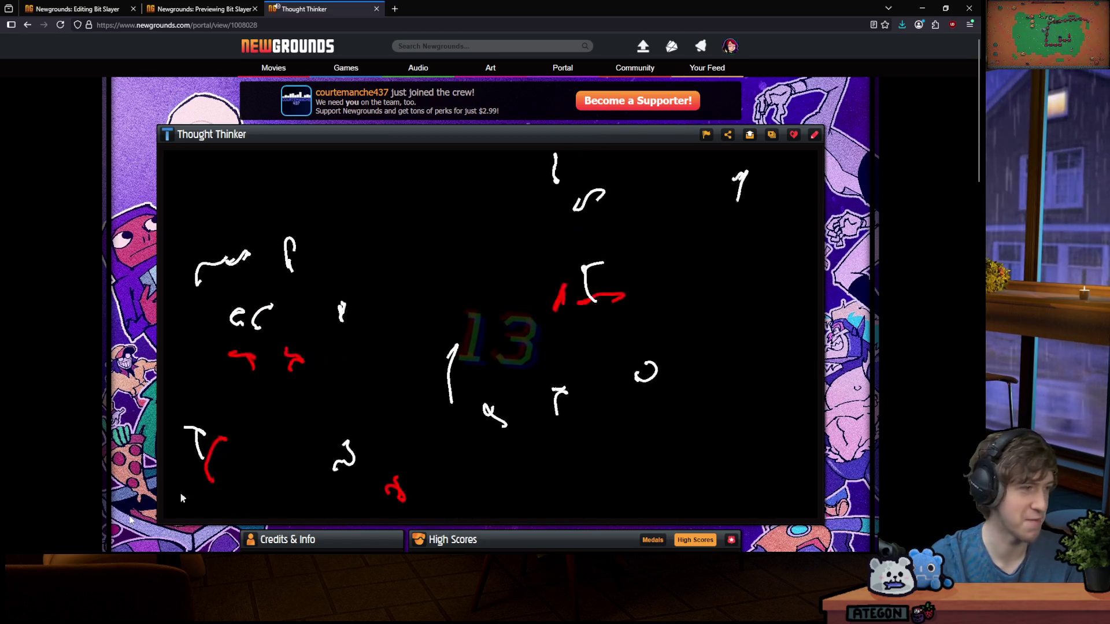
{"action": "type", "text": "Hotdog"}
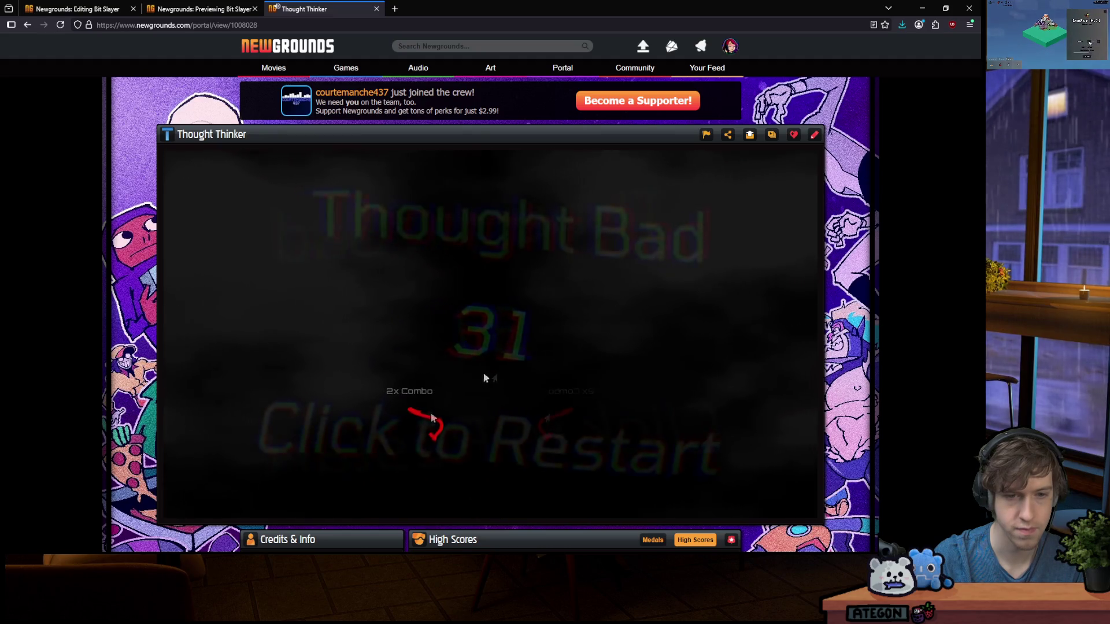
Start a new round and click white thoughts until the game ends at 28
{"action": "left_click", "coordinate": [484, 379]}
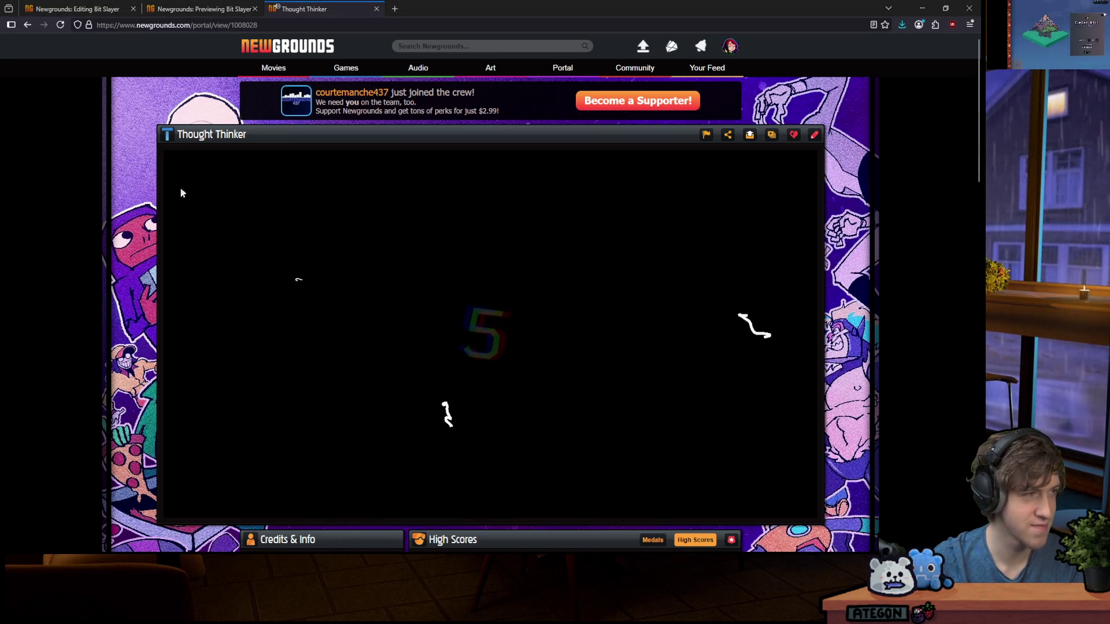
{"action": "left_click", "coordinate": [201, 294]}
{"action": "left_click", "coordinate": [382, 406]}
{"action": "left_click", "coordinate": [625, 495]}
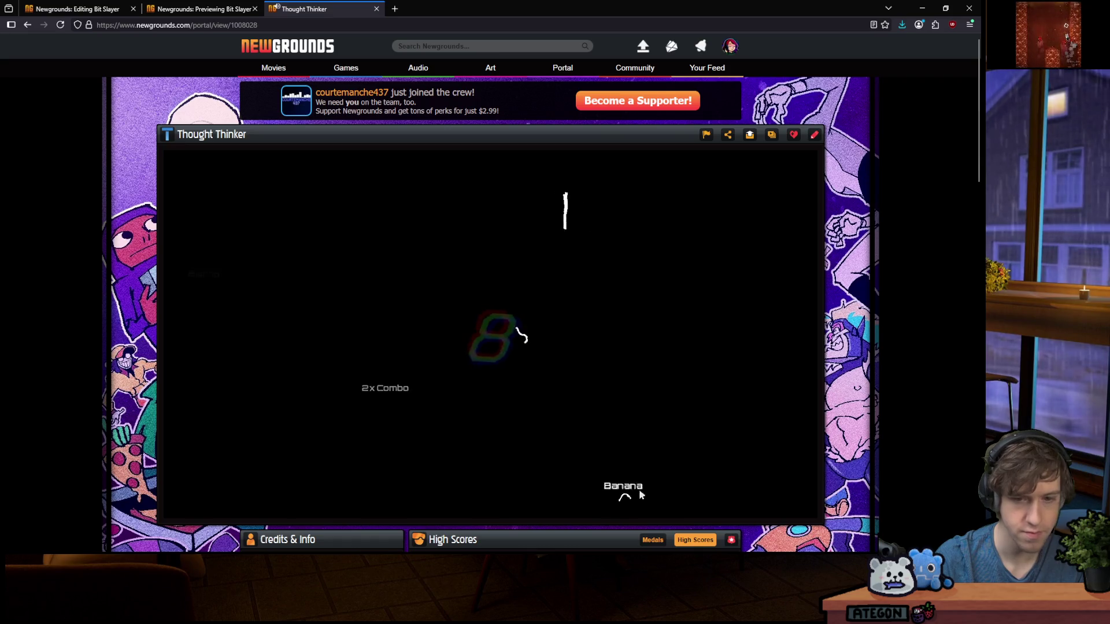
{"action": "left_click", "coordinate": [426, 231]}
{"action": "left_click", "coordinate": [632, 345]}
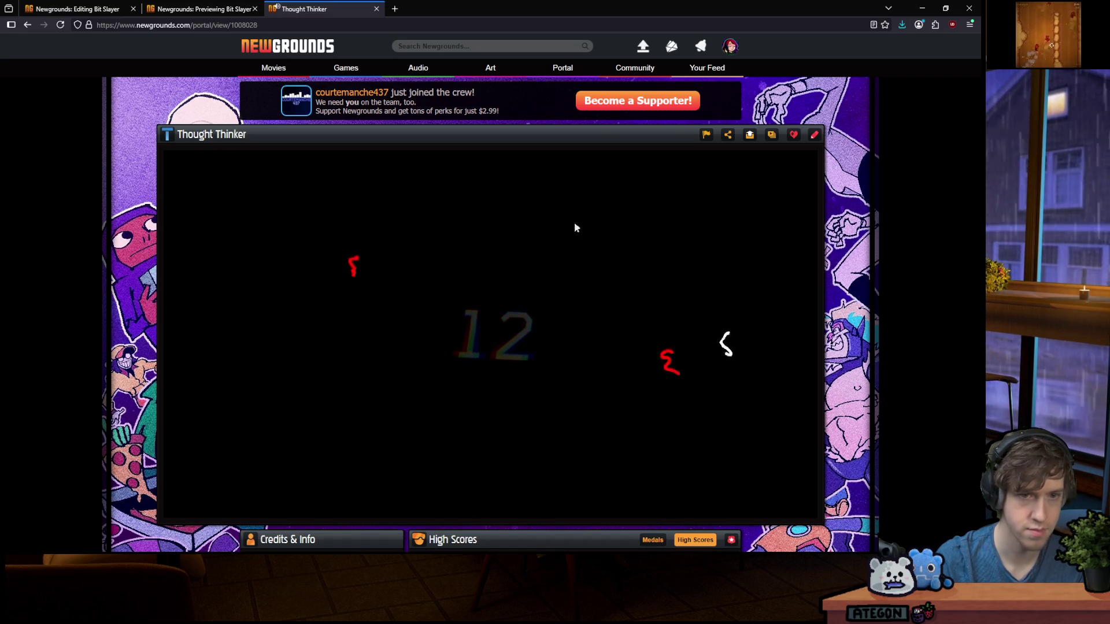
{"action": "left_click", "coordinate": [760, 460]}
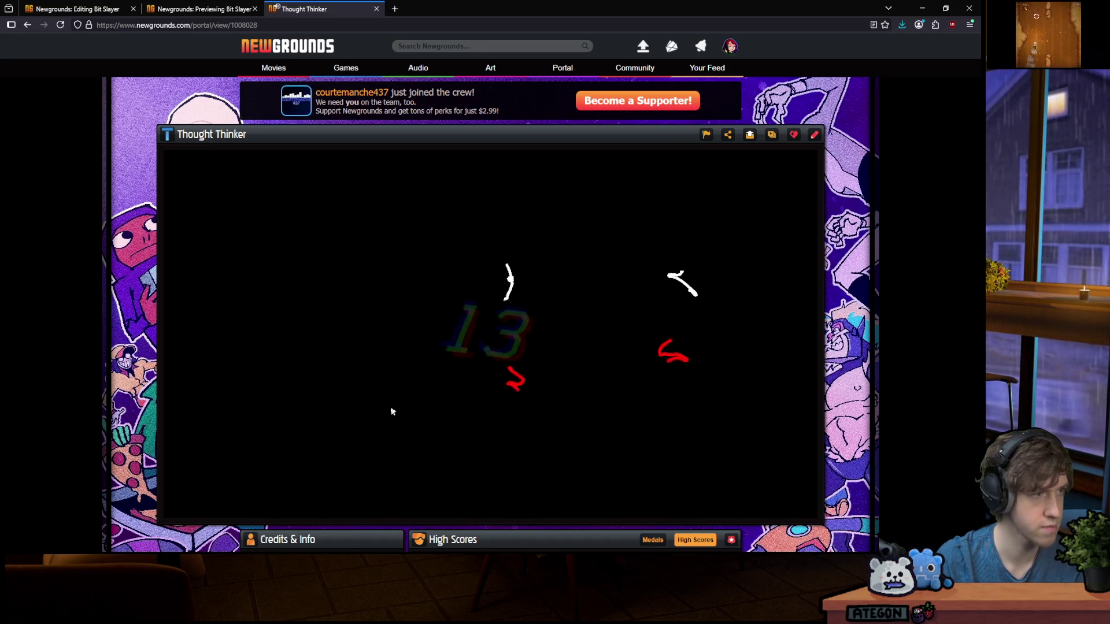
{"action": "left_click", "coordinate": [563, 316]}
{"action": "left_click", "coordinate": [588, 419]}
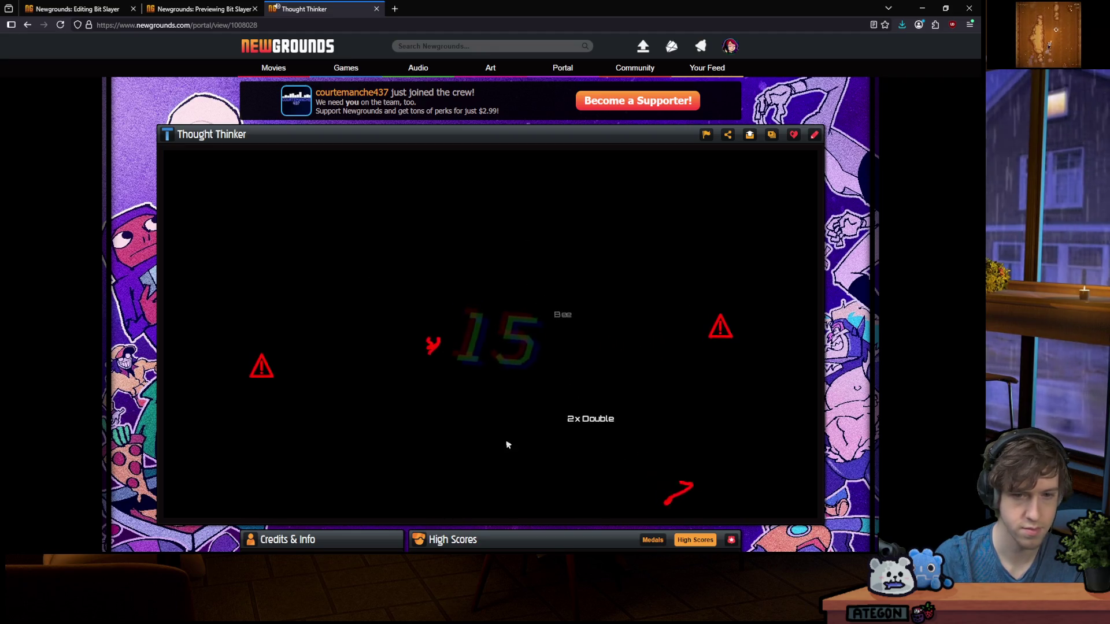
{"action": "left_click", "coordinate": [523, 355]}
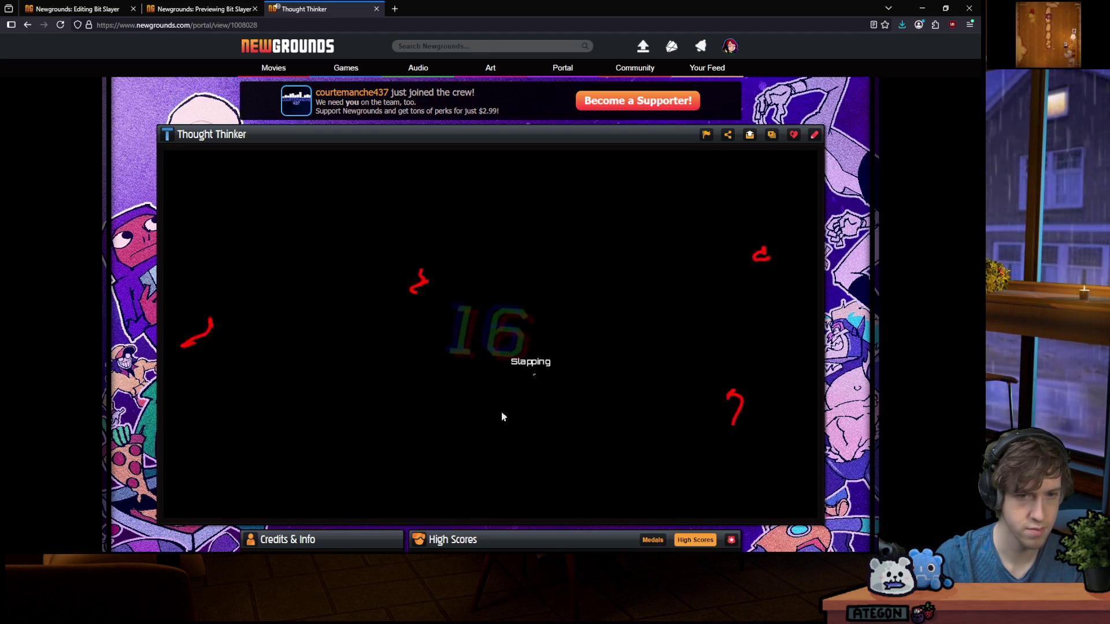
{"action": "left_click", "coordinate": [630, 359]}
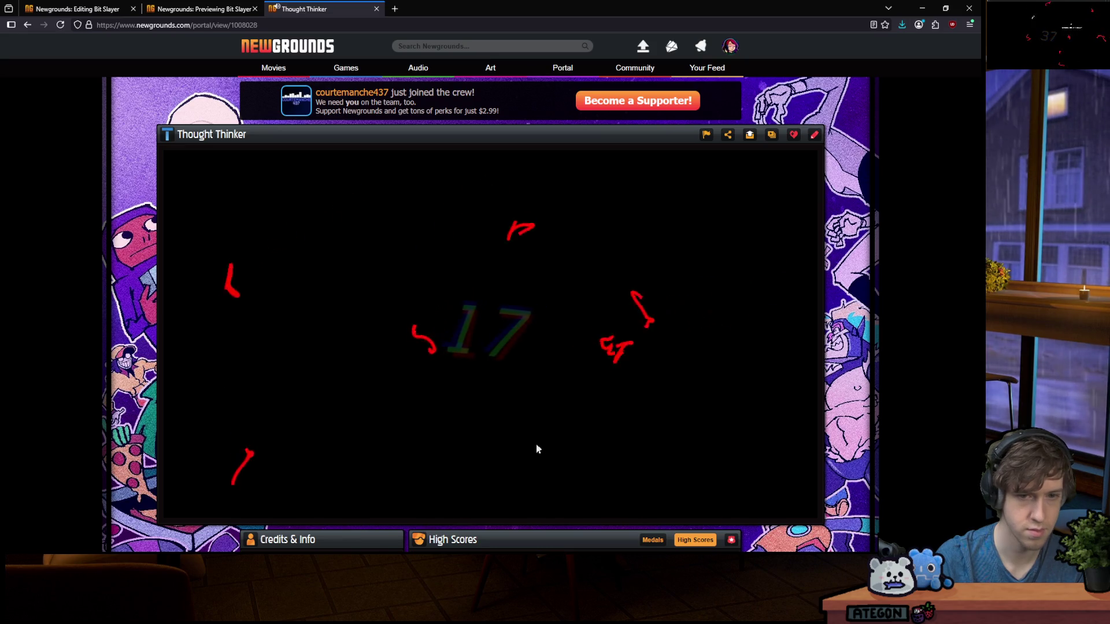
{"action": "left_click", "coordinate": [255, 263]}
{"action": "left_click", "coordinate": [368, 312]}
{"action": "left_click", "coordinate": [529, 384]}
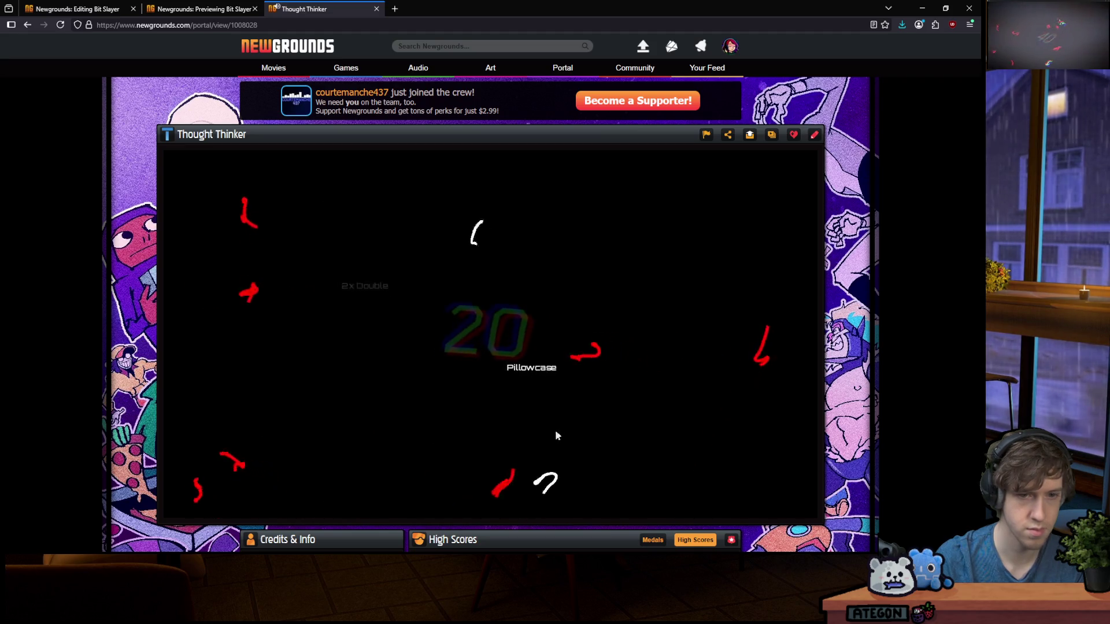
{"action": "left_click", "coordinate": [600, 401]}
{"action": "left_click", "coordinate": [575, 353]}
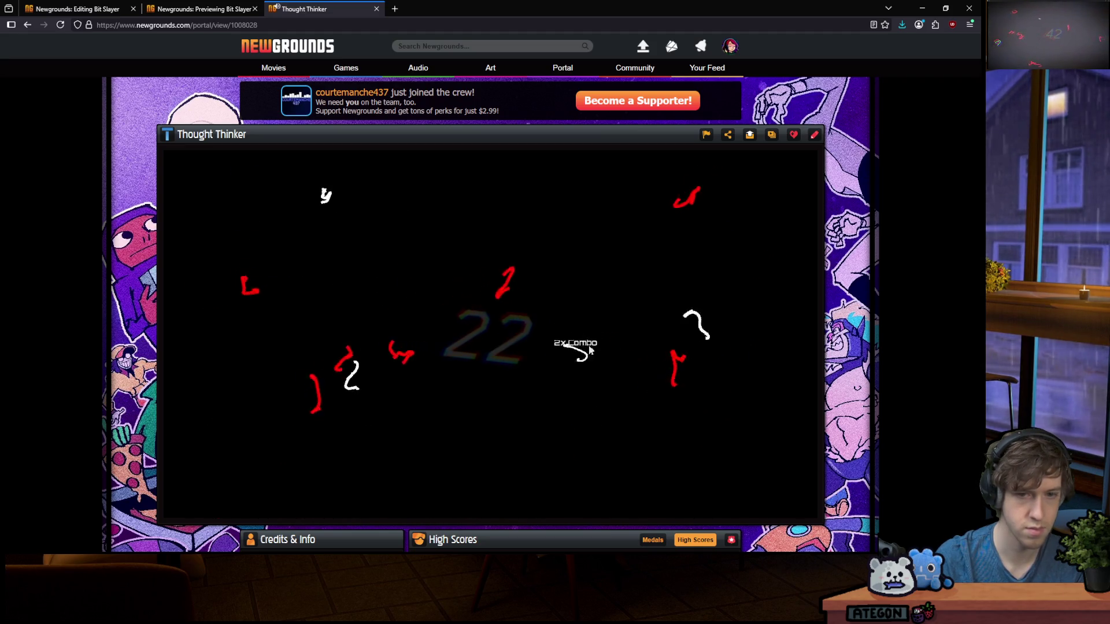
{"action": "left_click", "coordinate": [327, 277]}
{"action": "left_click", "coordinate": [417, 329]}
{"action": "left_click", "coordinate": [333, 323]}
{"action": "left_click", "coordinate": [361, 220]}
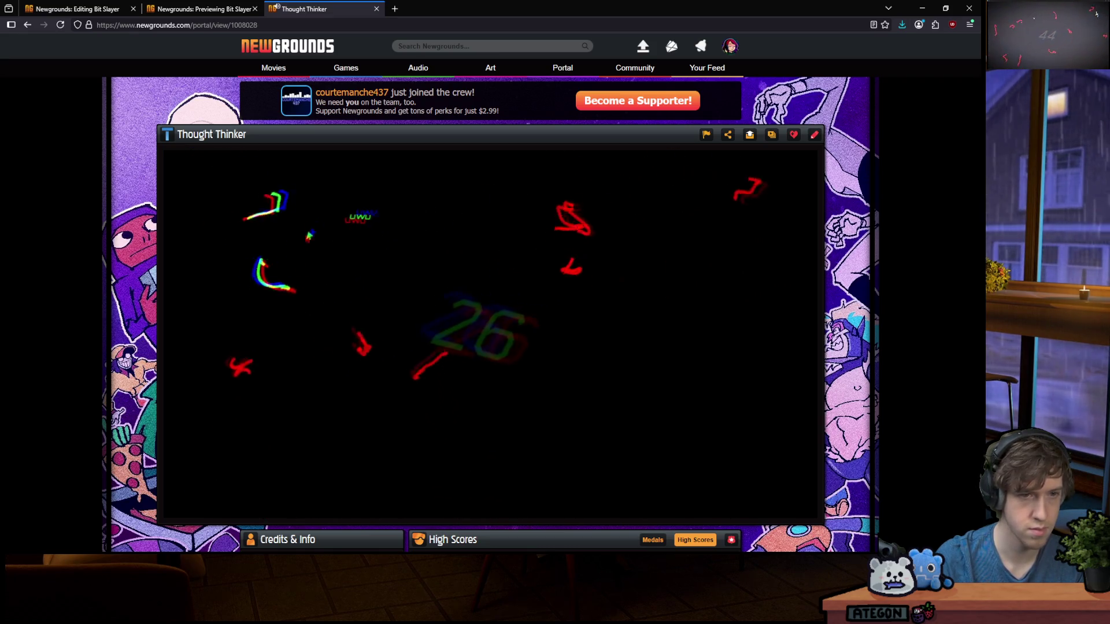
{"action": "left_click", "coordinate": [257, 267]}
{"action": "left_click", "coordinate": [347, 347]}
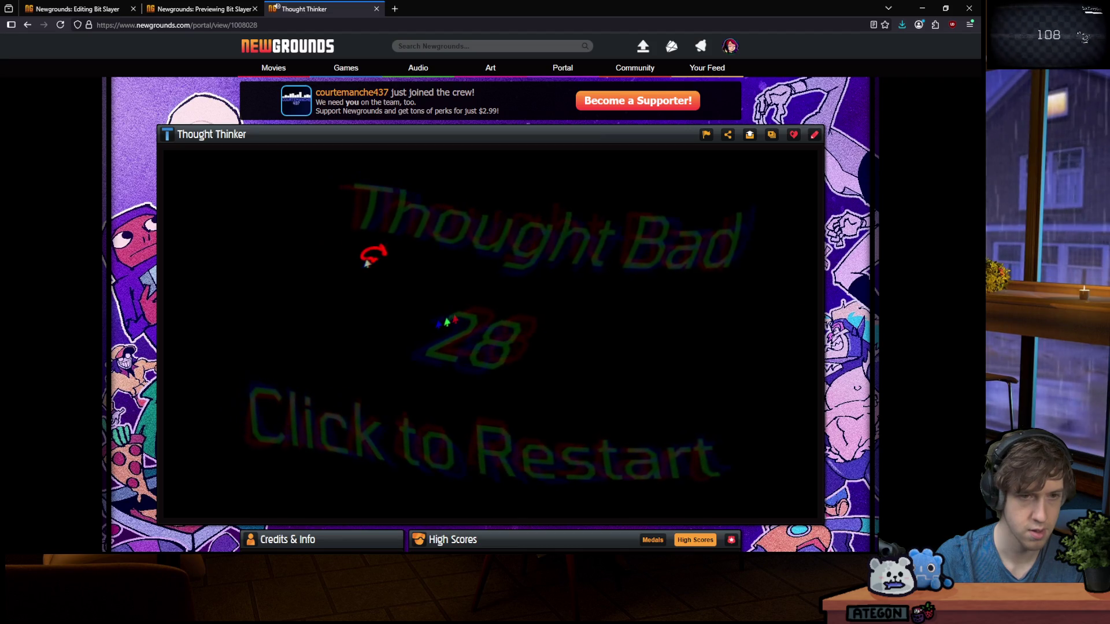
Restart and hit white and yellow thoughts until the round ends at 60, beating the top score of 59
{"action": "left_click", "coordinate": [449, 322]}
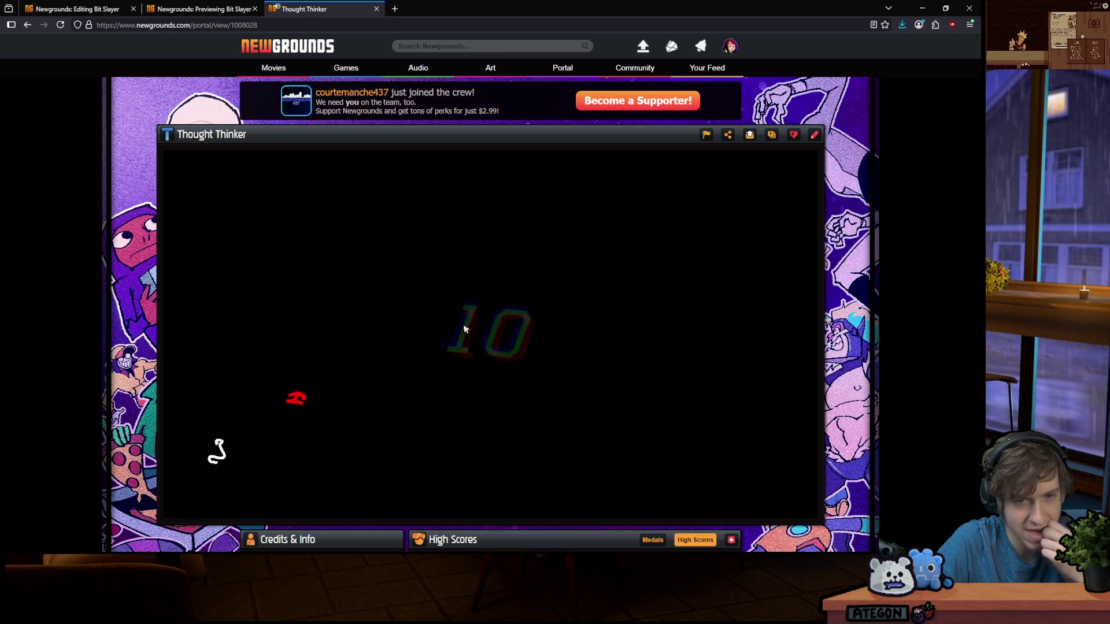
{"action": "left_click", "coordinate": [209, 446]}
{"action": "left_click", "coordinate": [270, 391]}
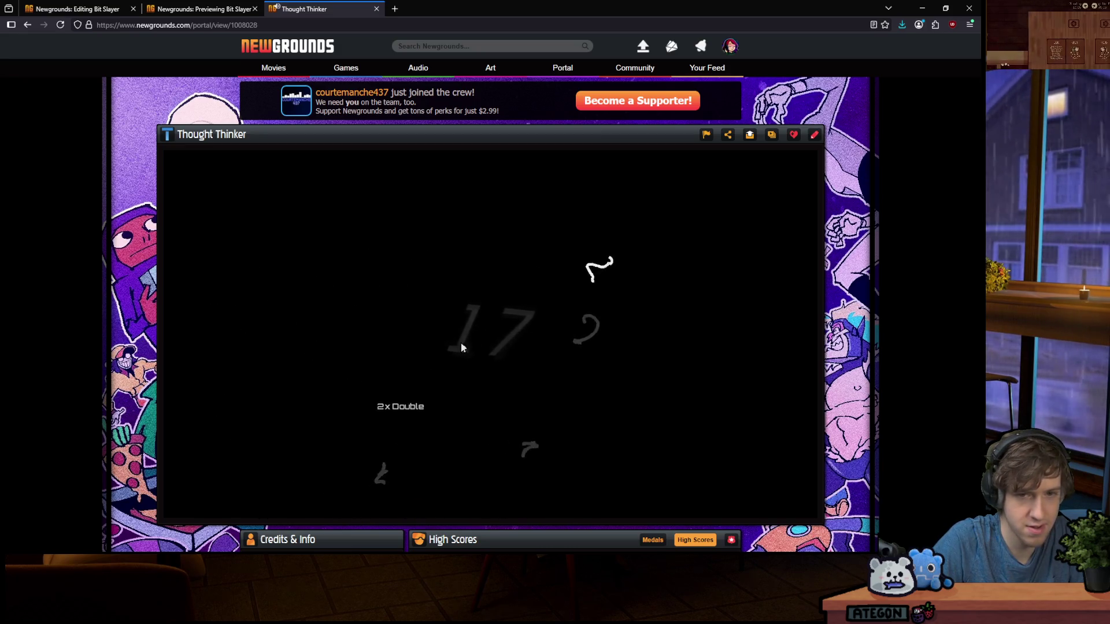
{"action": "left_click", "coordinate": [674, 228]}
{"action": "left_click", "coordinate": [402, 253]}
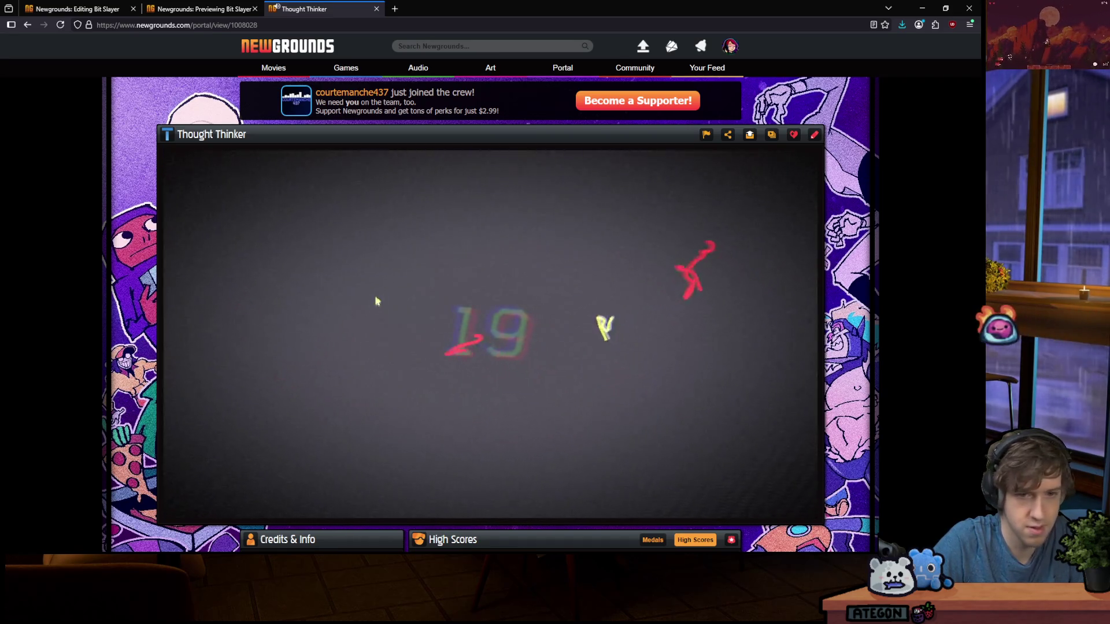
{"action": "left_click", "coordinate": [578, 283]}
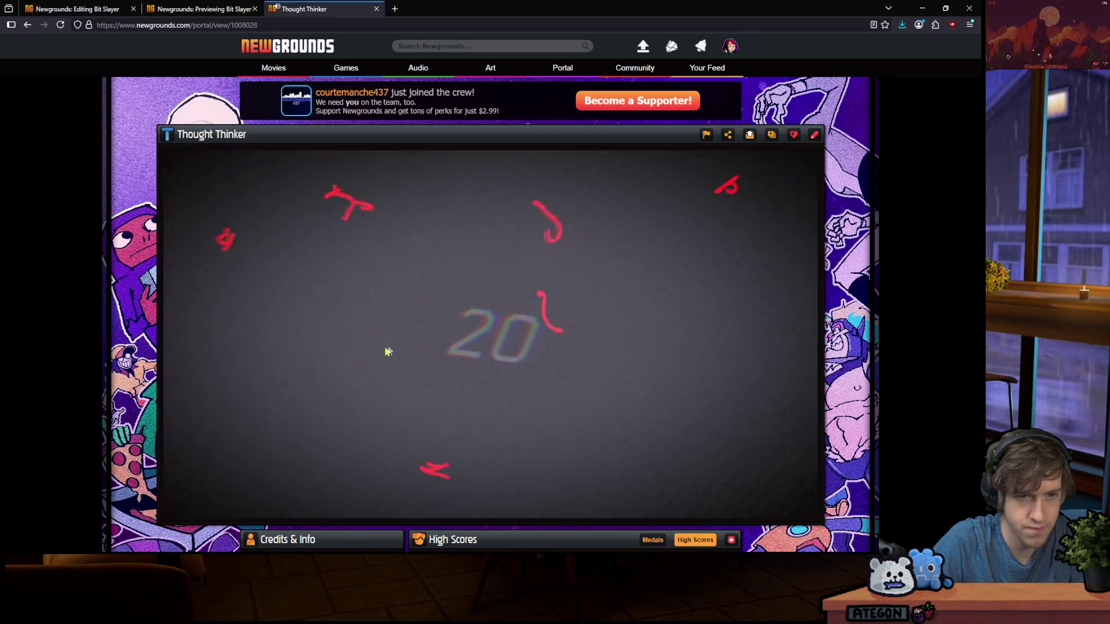
{"action": "left_click", "coordinate": [344, 499]}
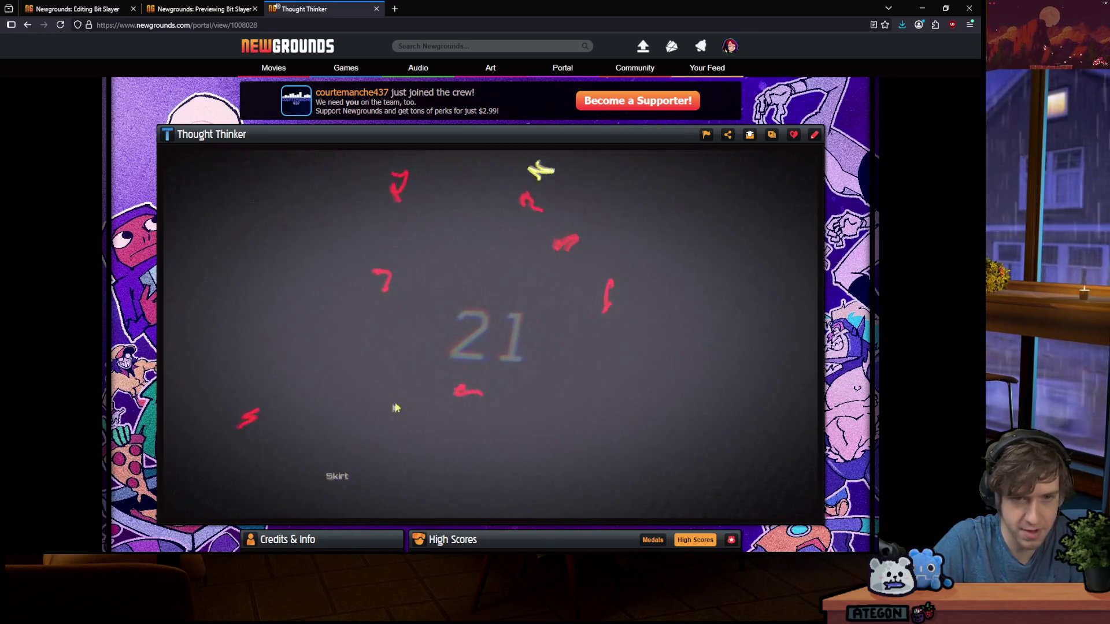
{"action": "left_click", "coordinate": [470, 203]}
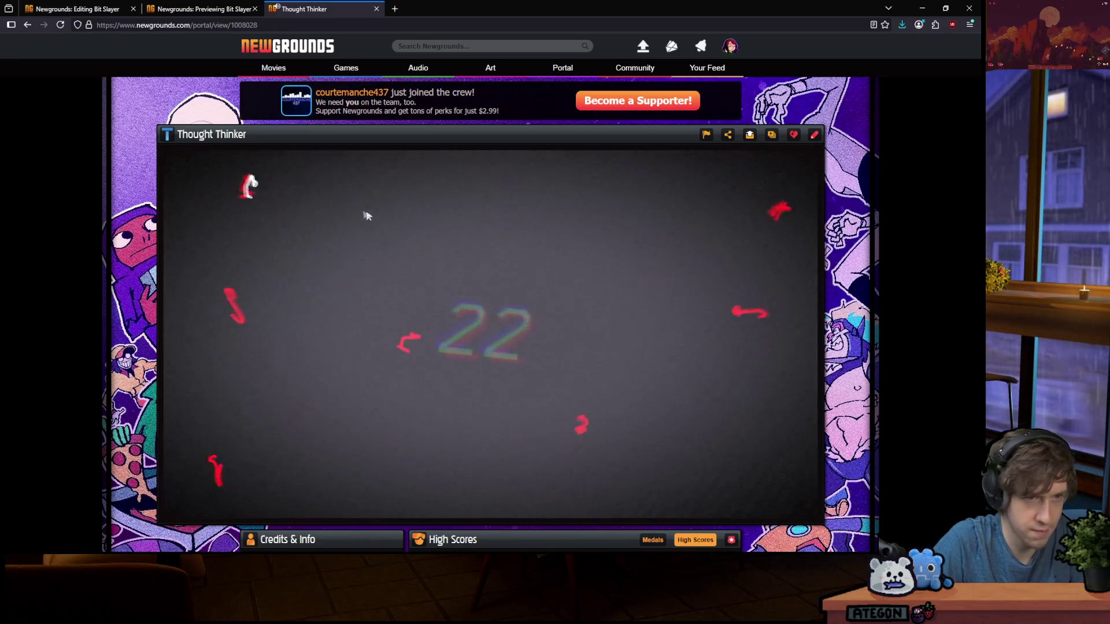
{"action": "left_click", "coordinate": [324, 211]}
{"action": "left_click", "coordinate": [622, 222]}
{"action": "left_click", "coordinate": [755, 254]}
{"action": "left_click", "coordinate": [743, 286]}
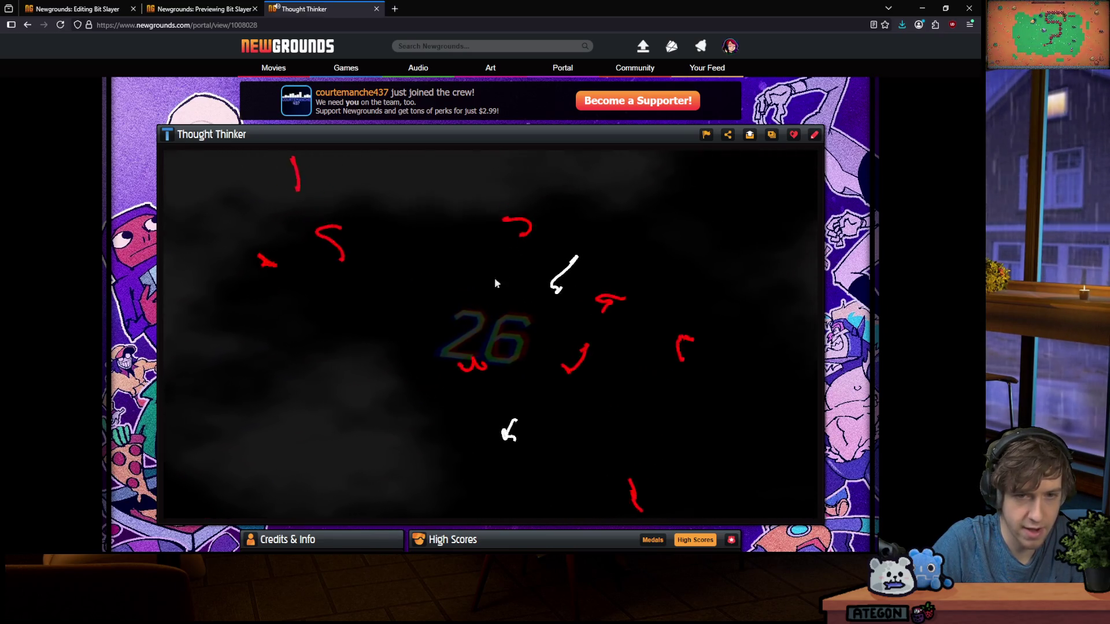
{"action": "left_click", "coordinate": [491, 242]}
{"action": "left_click", "coordinate": [449, 326]}
{"action": "left_click", "coordinate": [232, 317]}
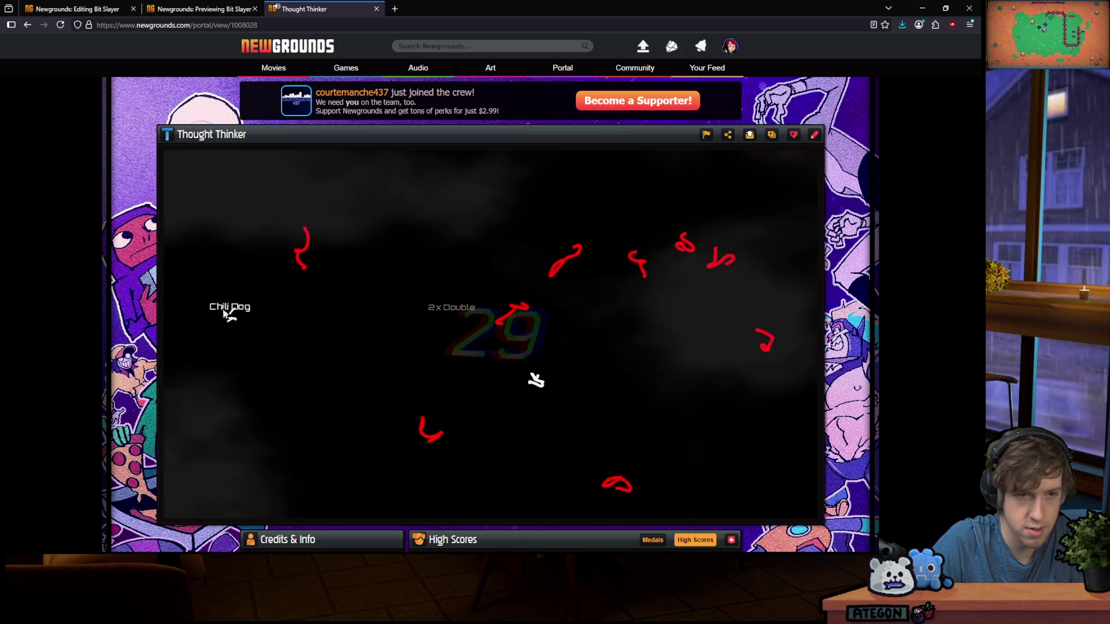
{"action": "left_click", "coordinate": [334, 456]}
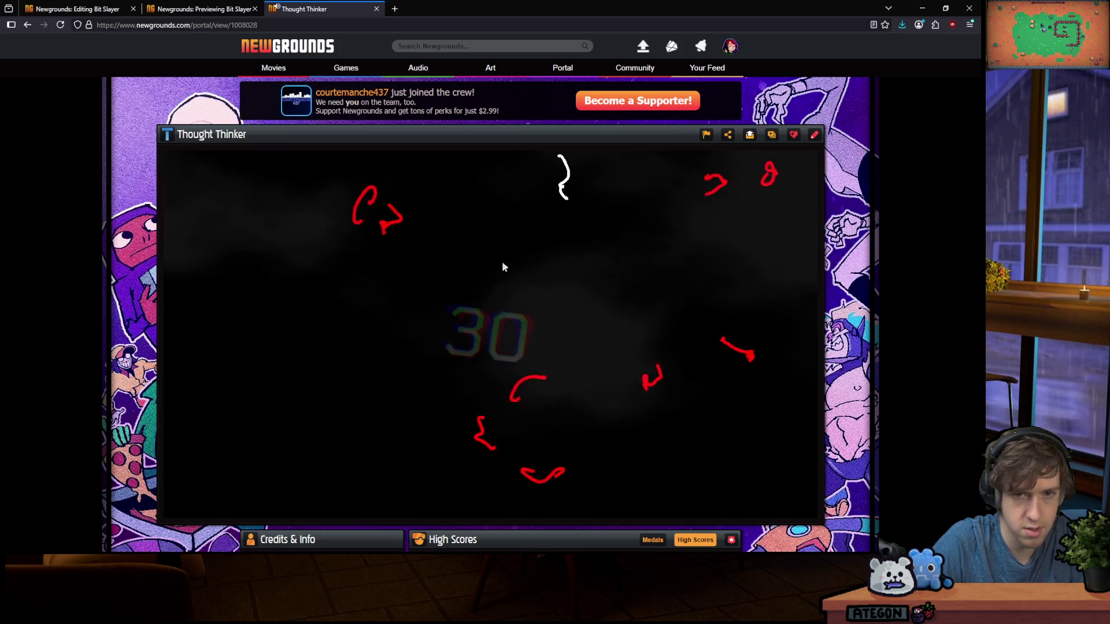
{"action": "left_click", "coordinate": [562, 172]}
{"action": "left_click", "coordinate": [332, 292]}
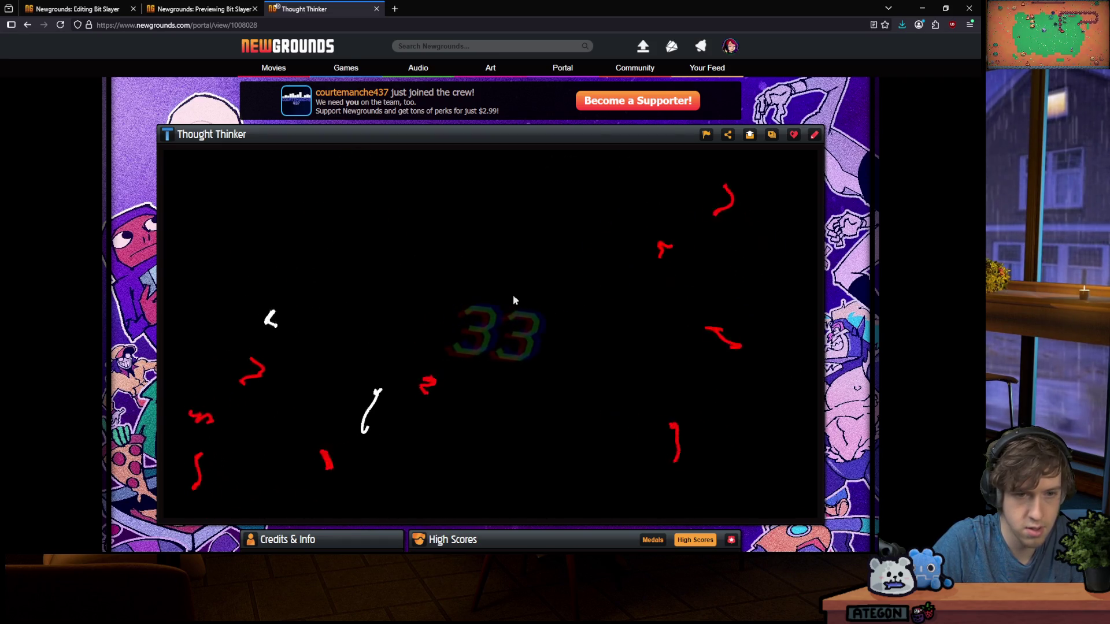
{"action": "left_click", "coordinate": [208, 231]}
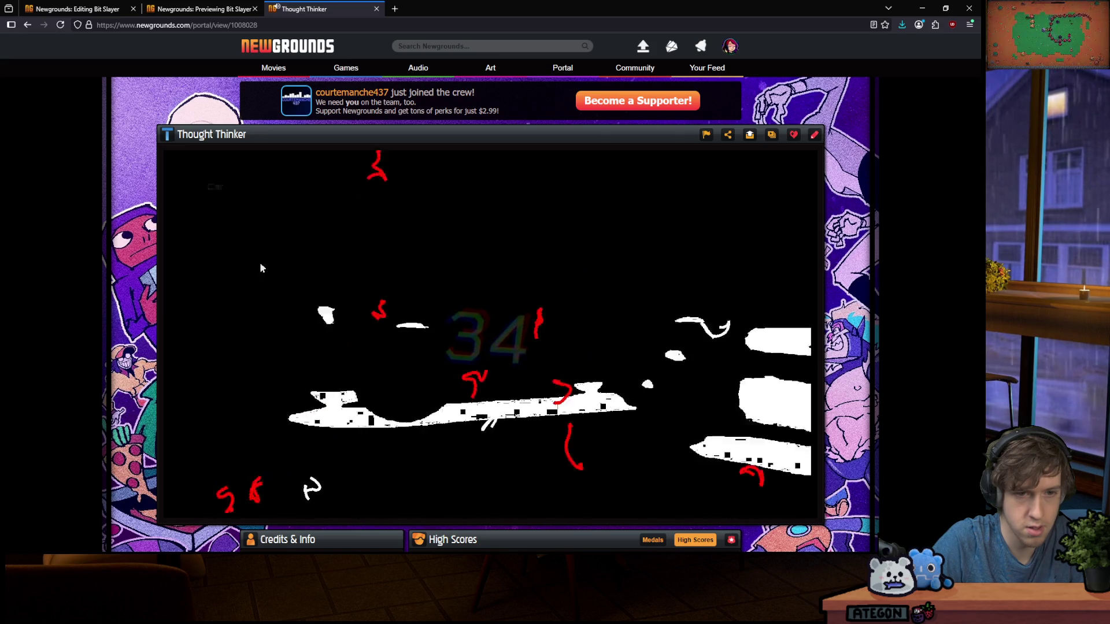
{"action": "left_click", "coordinate": [261, 361]}
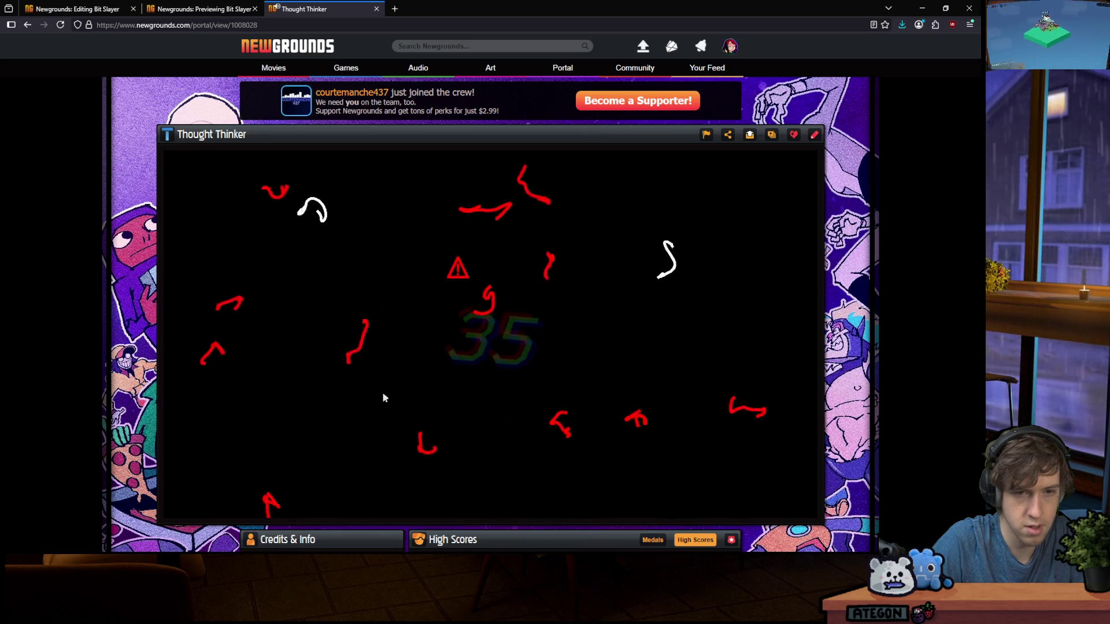
{"action": "left_click", "coordinate": [394, 240]}
{"action": "left_click", "coordinate": [375, 358]}
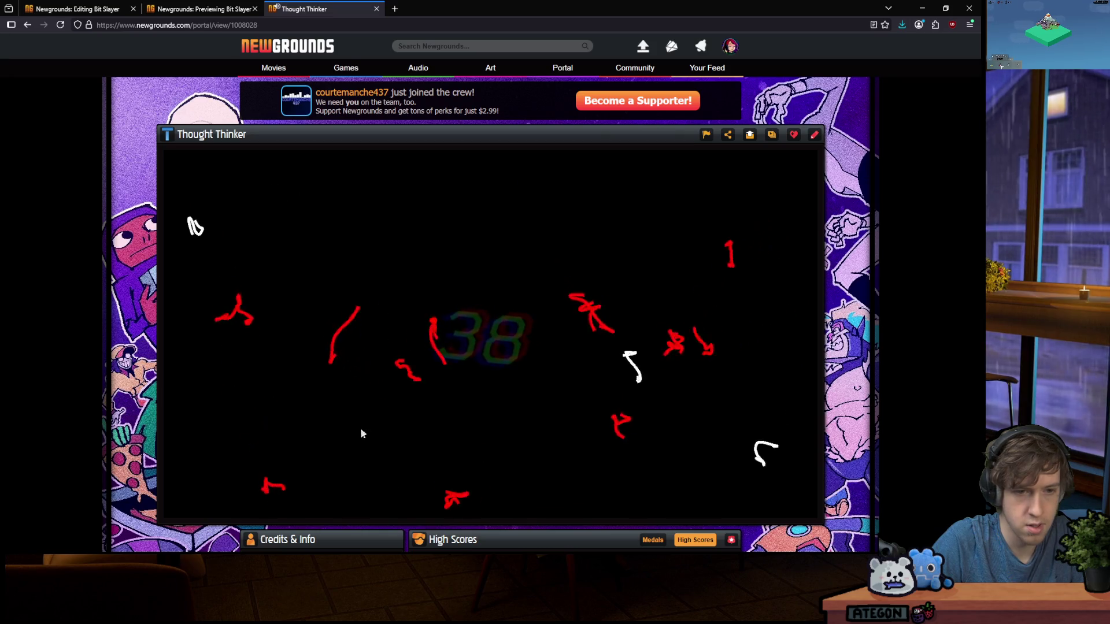
{"action": "left_click", "coordinate": [417, 346]}
{"action": "left_click", "coordinate": [339, 307]}
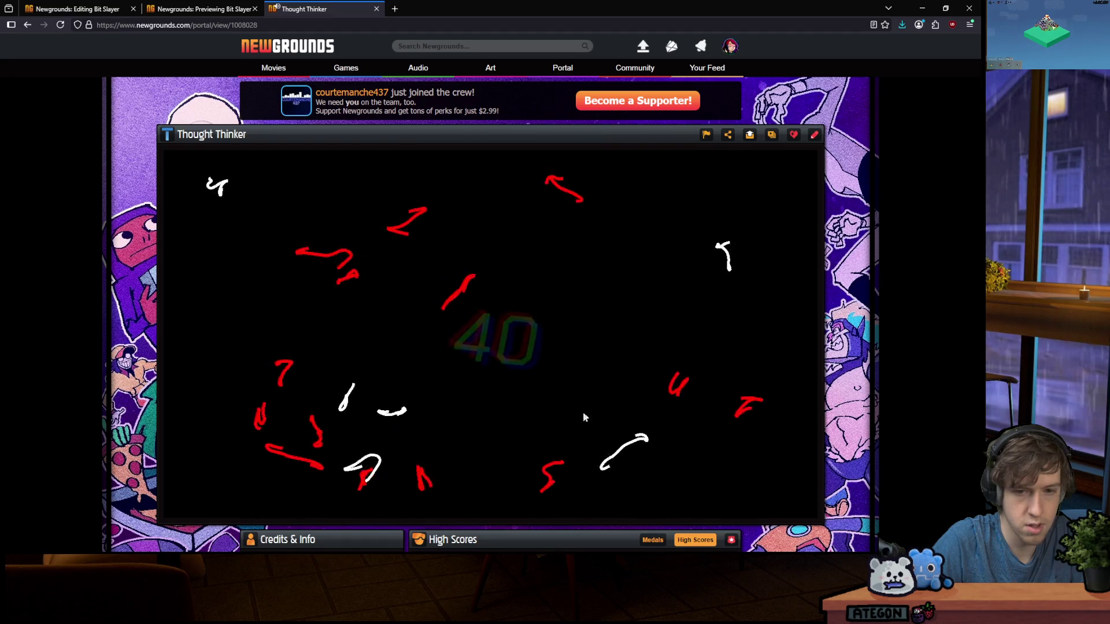
{"action": "left_click", "coordinate": [602, 427]}
{"action": "left_click", "coordinate": [720, 409]}
{"action": "left_click", "coordinate": [591, 444]}
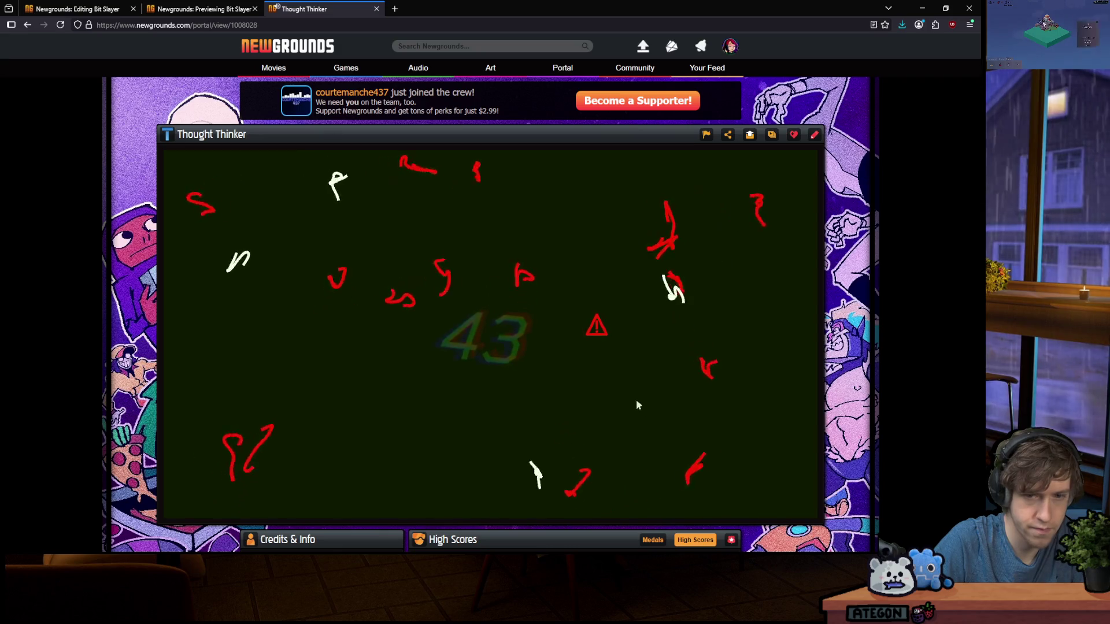
{"action": "left_click", "coordinate": [481, 453]}
{"action": "left_click", "coordinate": [284, 346]}
{"action": "left_click", "coordinate": [284, 393]}
{"action": "left_click", "coordinate": [353, 471]}
{"action": "left_click", "coordinate": [332, 451]}
{"action": "left_click", "coordinate": [301, 370]}
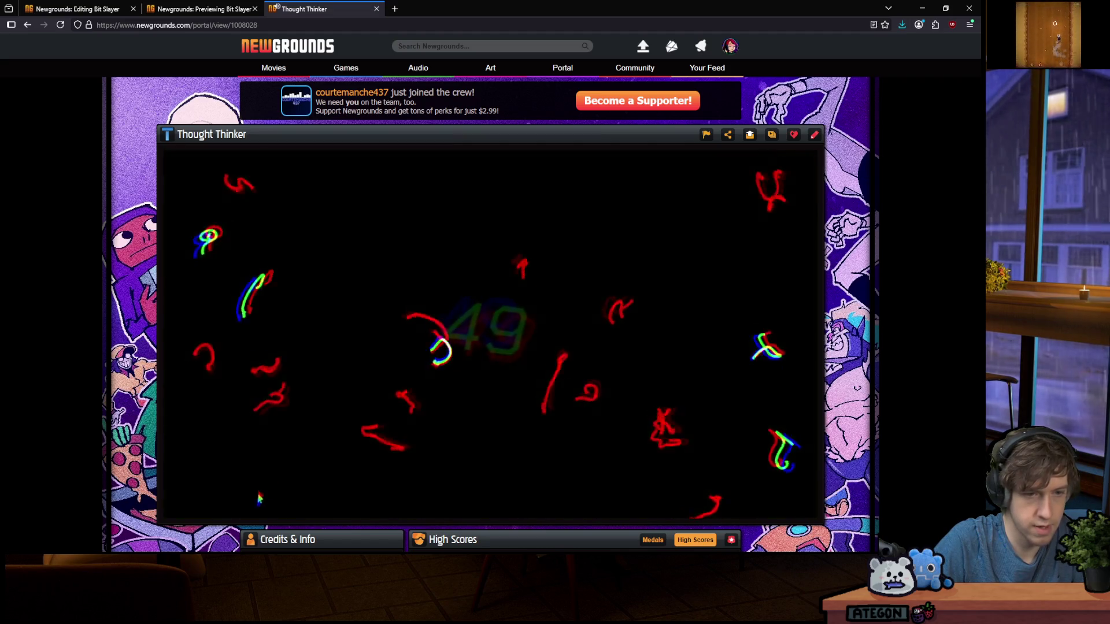
{"action": "left_click", "coordinate": [304, 403]}
{"action": "left_click", "coordinate": [262, 388]}
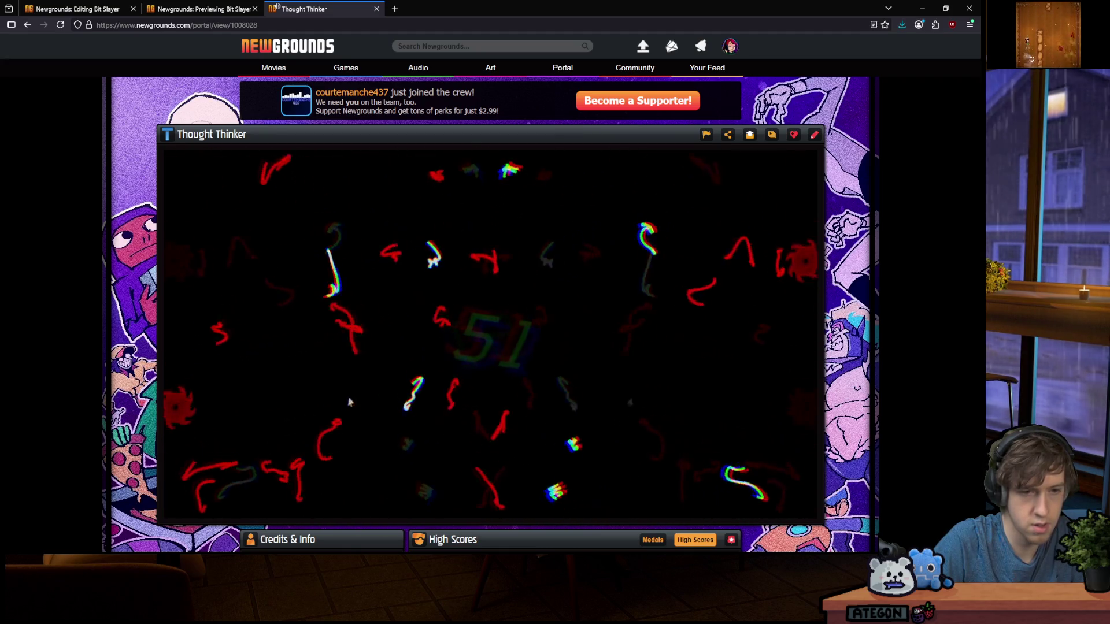
{"action": "left_click", "coordinate": [379, 390]}
{"action": "left_click", "coordinate": [396, 398]}
{"action": "left_click", "coordinate": [559, 359]}
{"action": "left_click", "coordinate": [691, 227]}
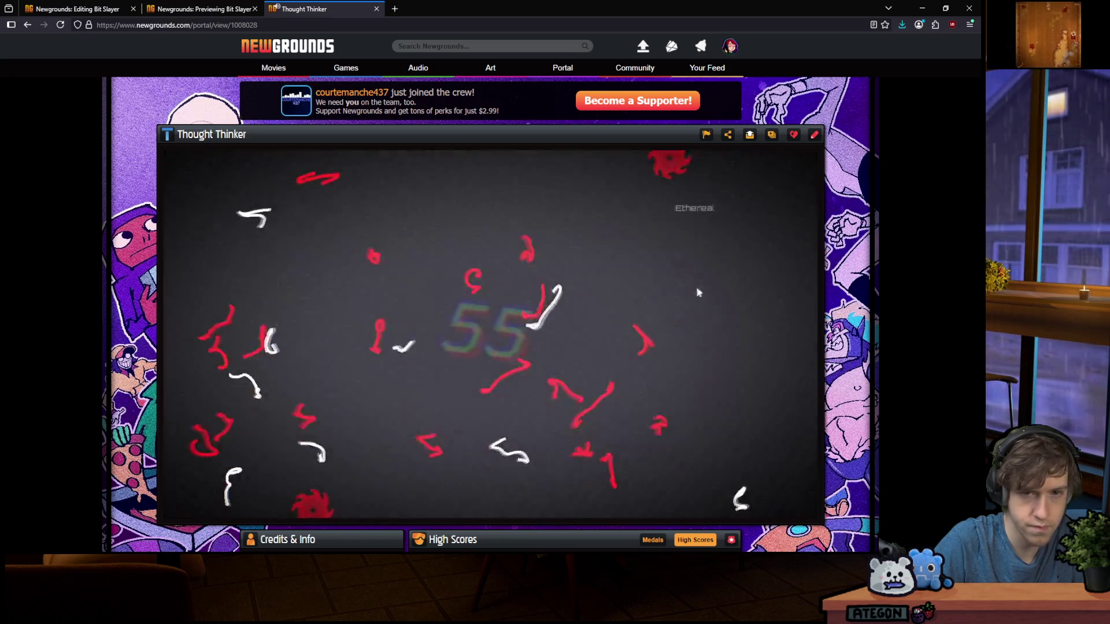
{"action": "left_click", "coordinate": [765, 342]}
{"action": "left_click", "coordinate": [708, 314]}
{"action": "left_click", "coordinate": [717, 277]}
{"action": "left_click", "coordinate": [646, 192]}
{"action": "left_click", "coordinate": [639, 195]}
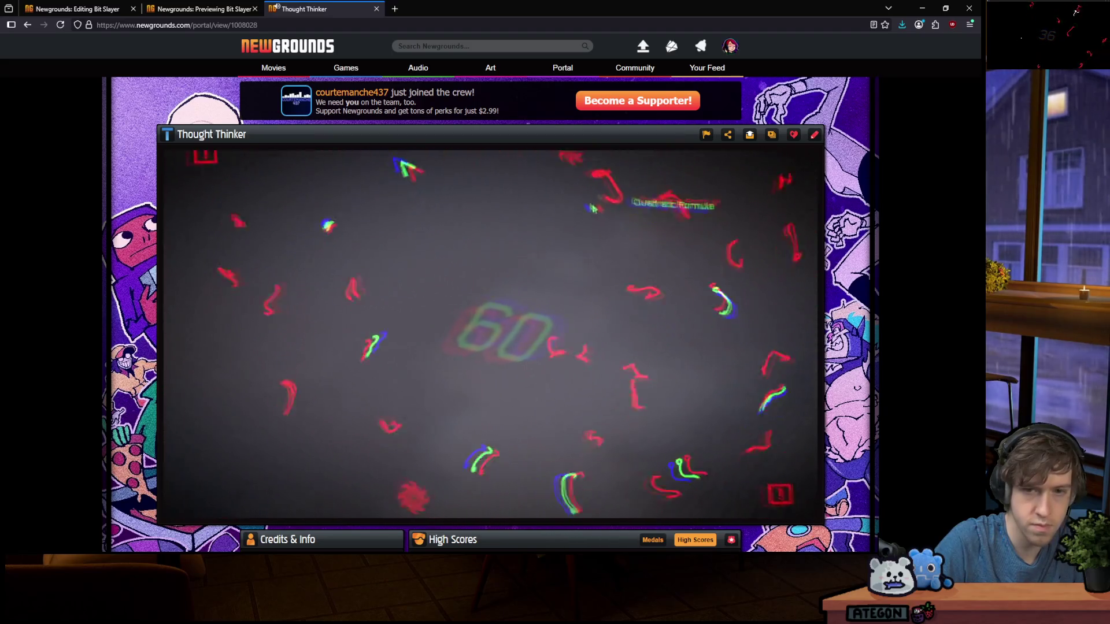
{"action": "scroll", "coordinate": [157, 308], "scroll_direction": "down", "scroll_amount": 5}
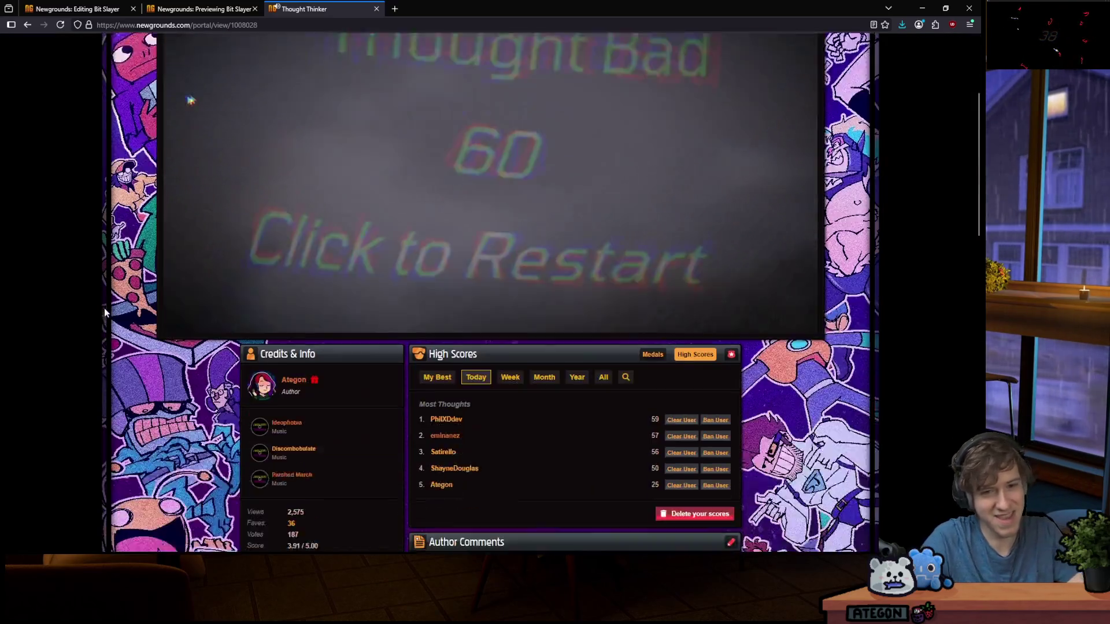
Reload Thought Thinker, compare its Week, Month, My Best and Today high scores, then show its Medals
{"action": "left_click", "coordinate": [60, 25]}
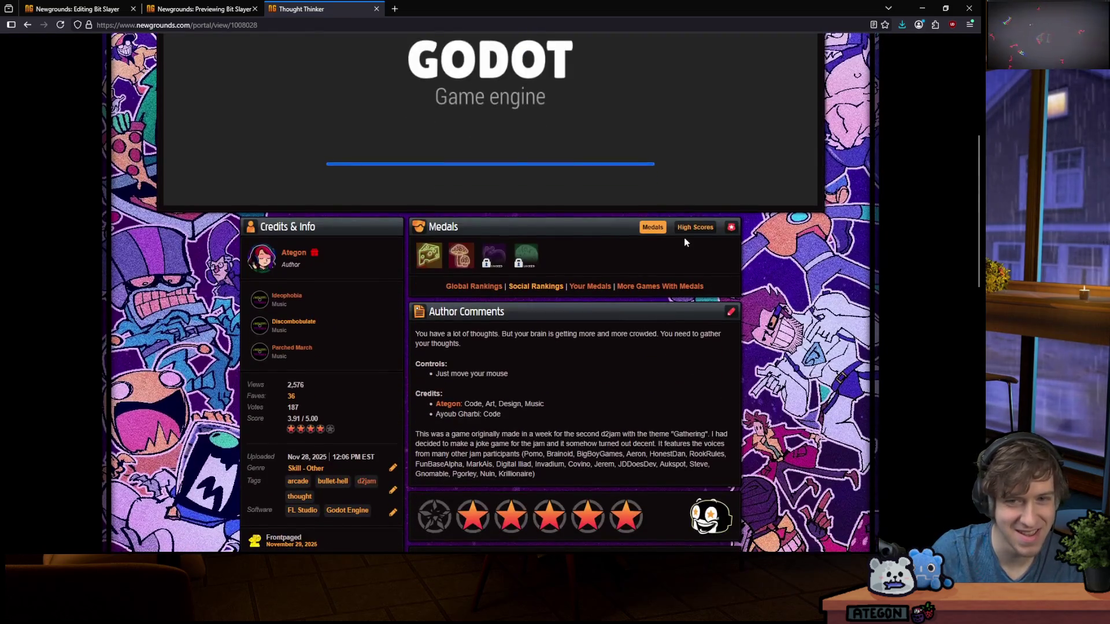
{"action": "left_click", "coordinate": [693, 228]}
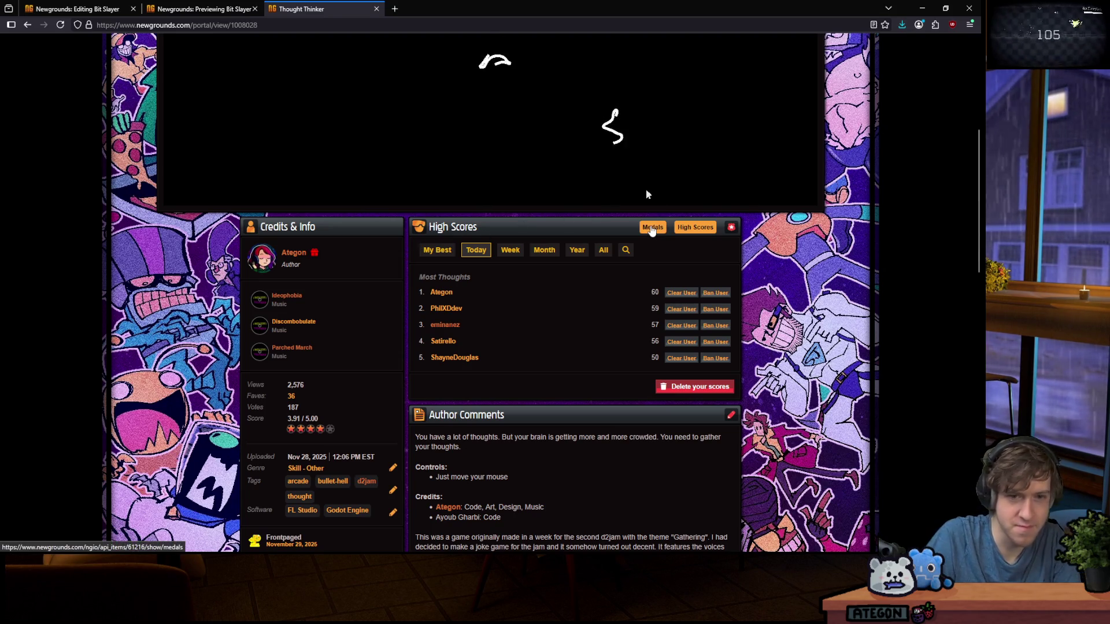
{"action": "left_click", "coordinate": [508, 249]}
{"action": "left_click", "coordinate": [534, 250]}
{"action": "left_click", "coordinate": [437, 251]}
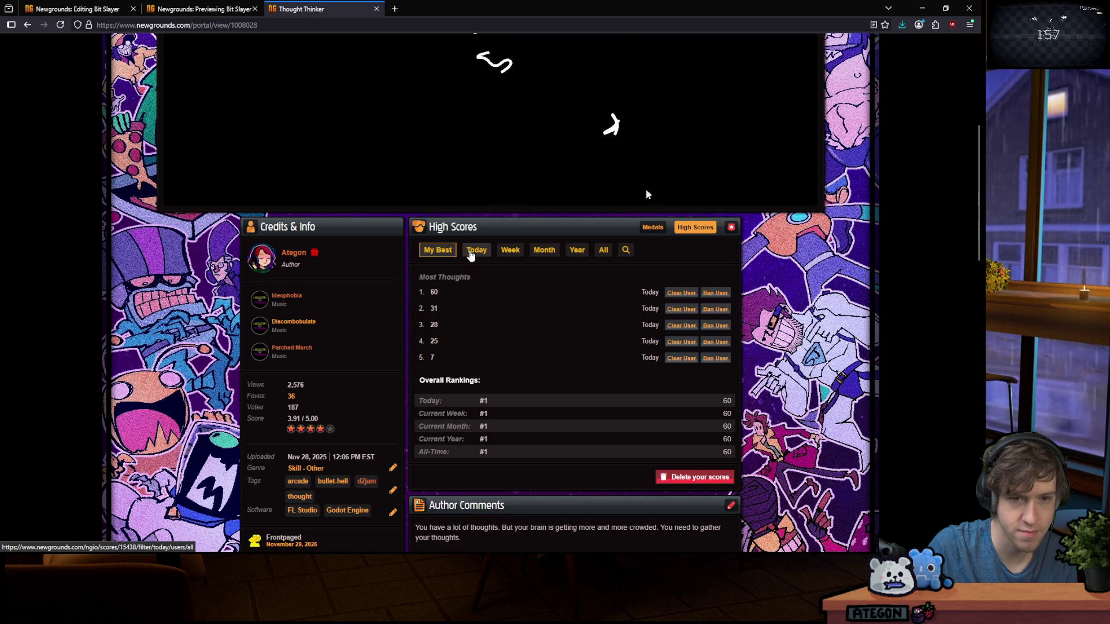
{"action": "left_click", "coordinate": [471, 252]}
{"action": "left_click", "coordinate": [652, 227]}
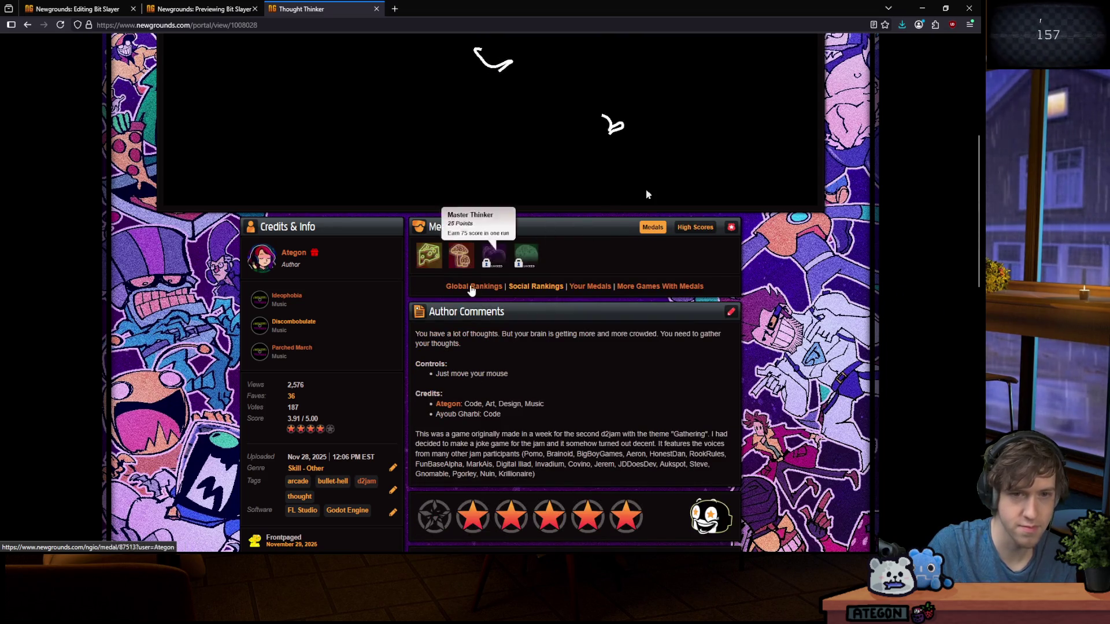
{"action": "left_click", "coordinate": [490, 261]}
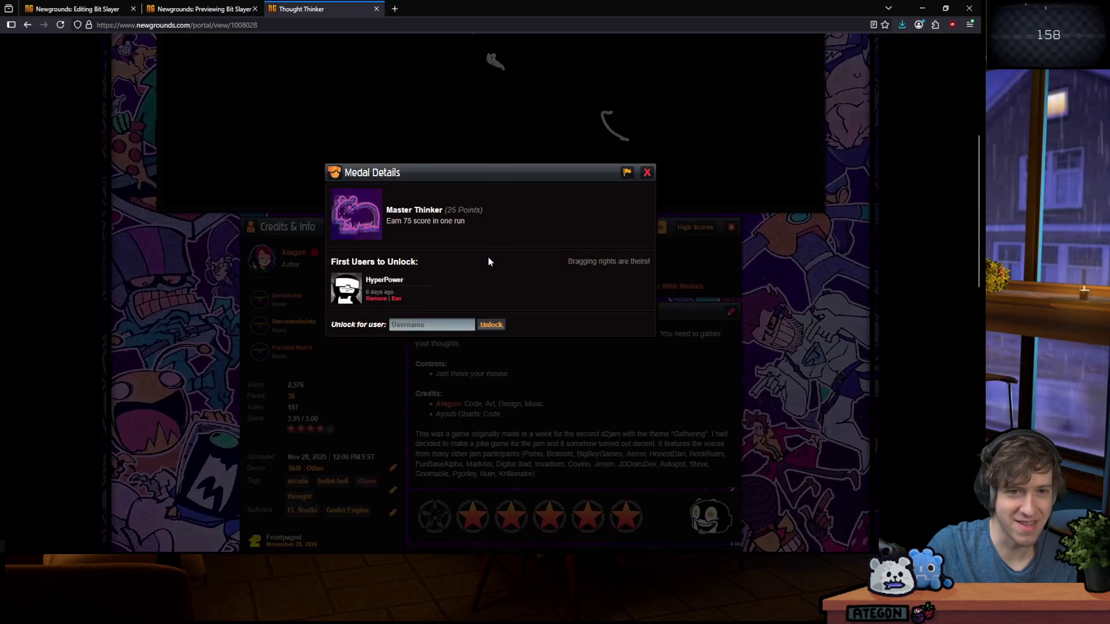
{"action": "left_click", "coordinate": [276, 265]}
{"action": "left_click", "coordinate": [491, 260]}
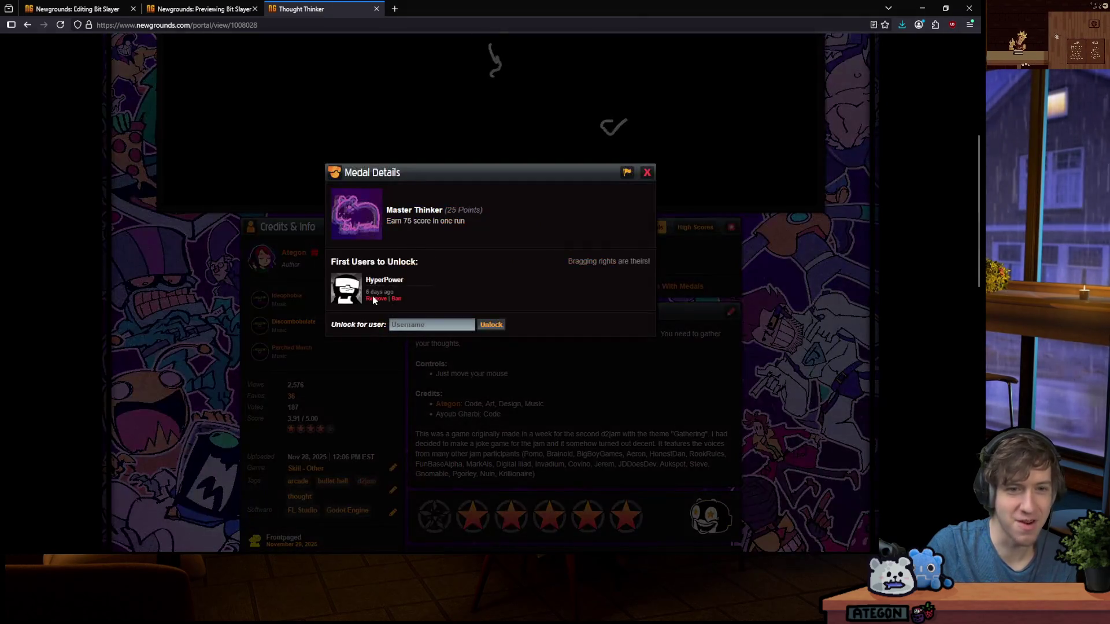
{"action": "left_click", "coordinate": [218, 260]}
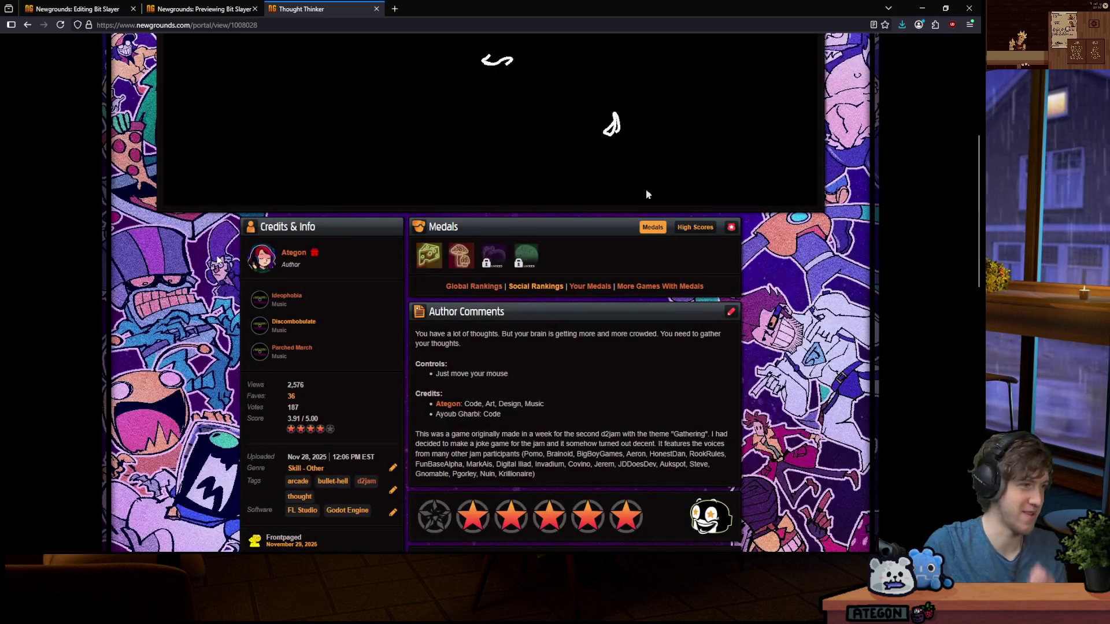
{"action": "left_click", "coordinate": [533, 244]}
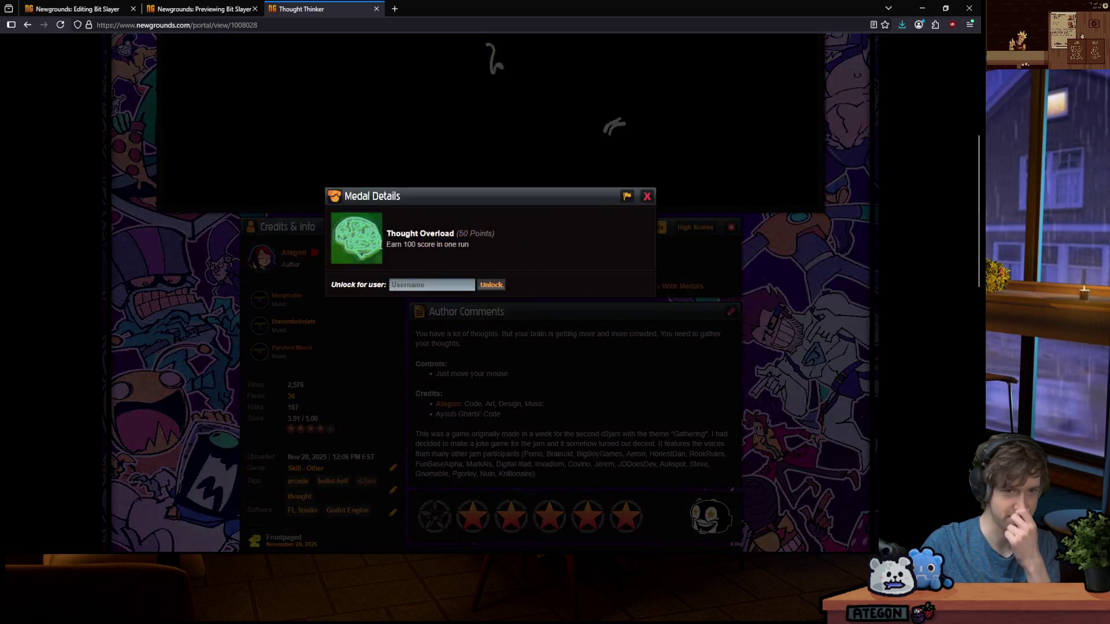
{"action": "left_click", "coordinate": [275, 278]}
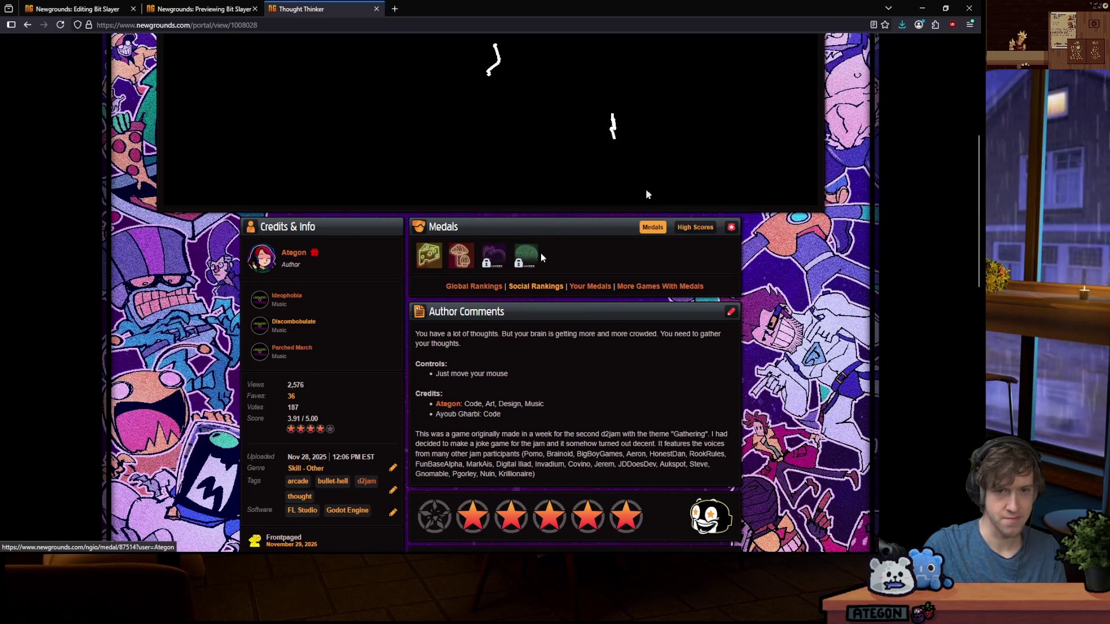
{"action": "left_click", "coordinate": [486, 256]}
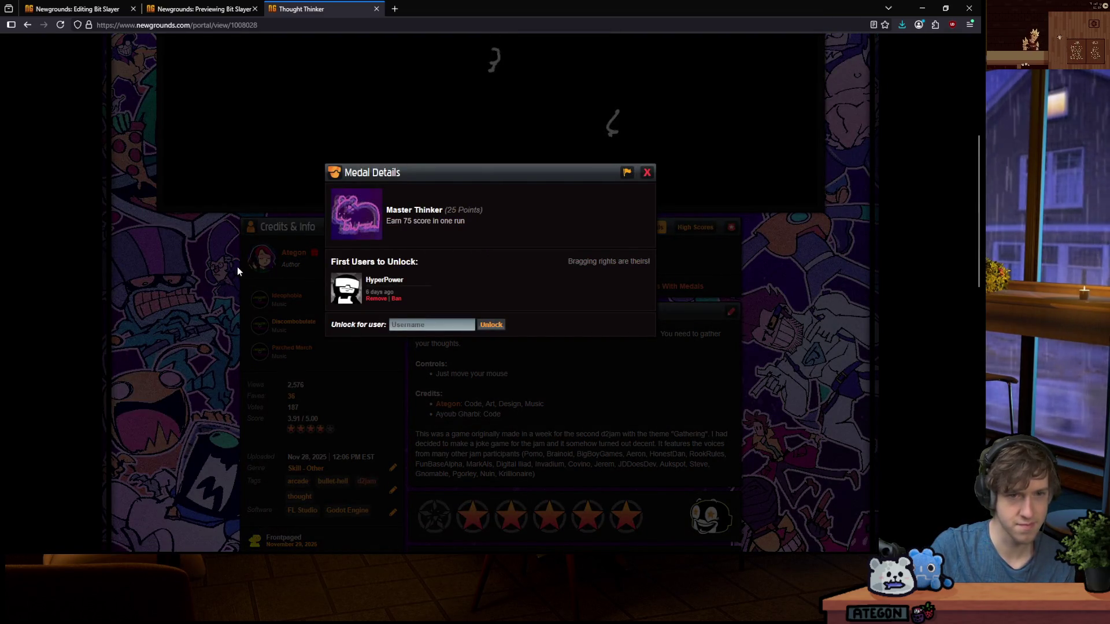
{"action": "left_click", "coordinate": [237, 266]}
{"action": "left_click", "coordinate": [442, 268]}
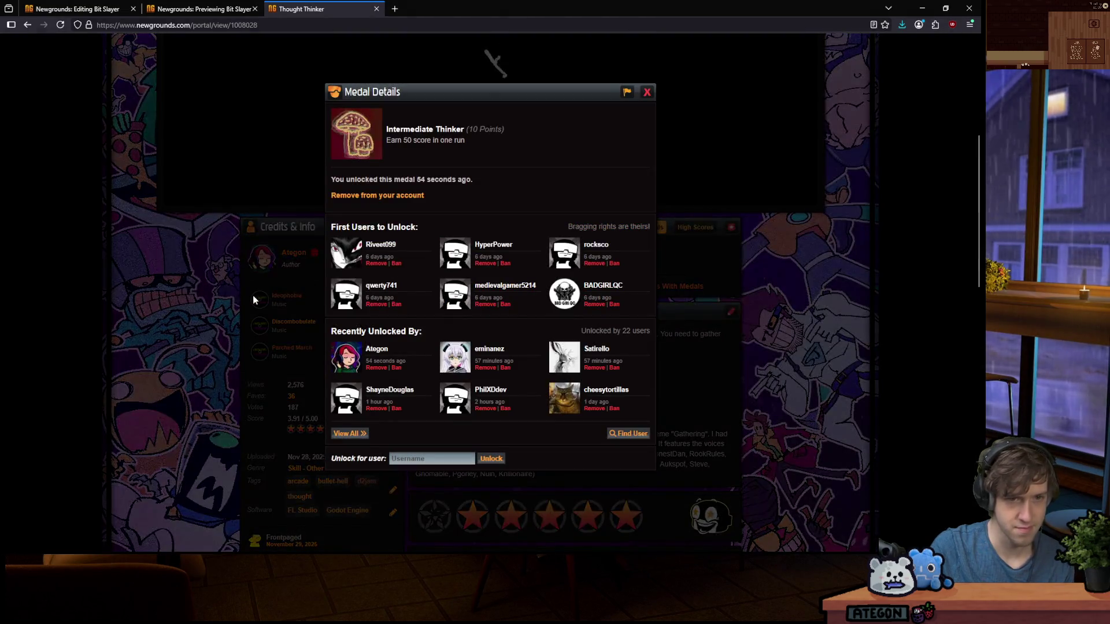
{"action": "left_click", "coordinate": [253, 300]}
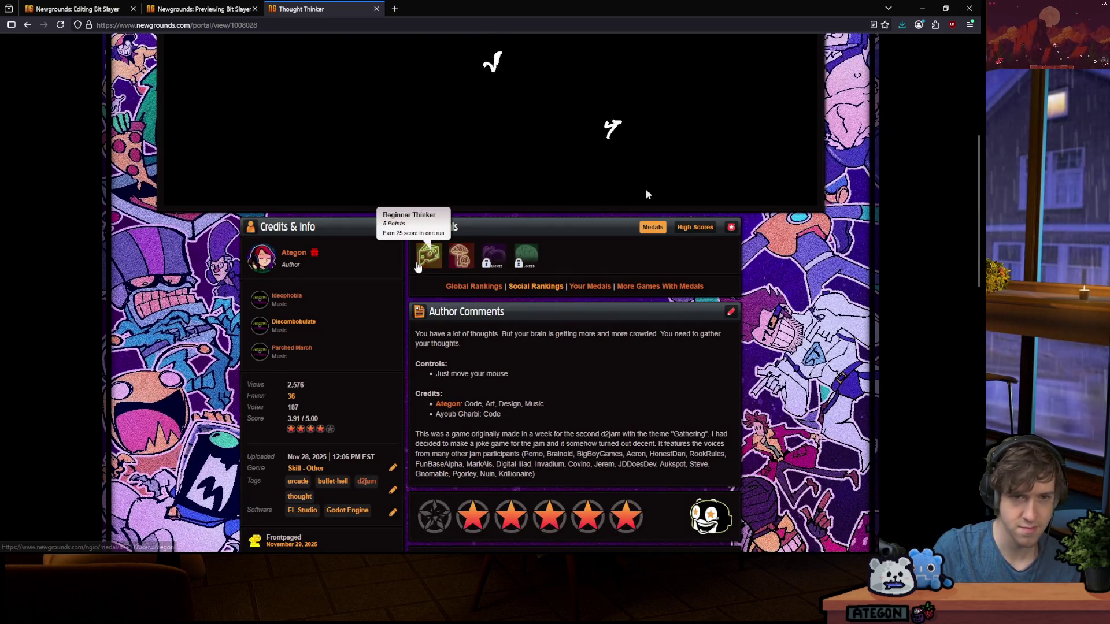
{"action": "left_click", "coordinate": [429, 255]}
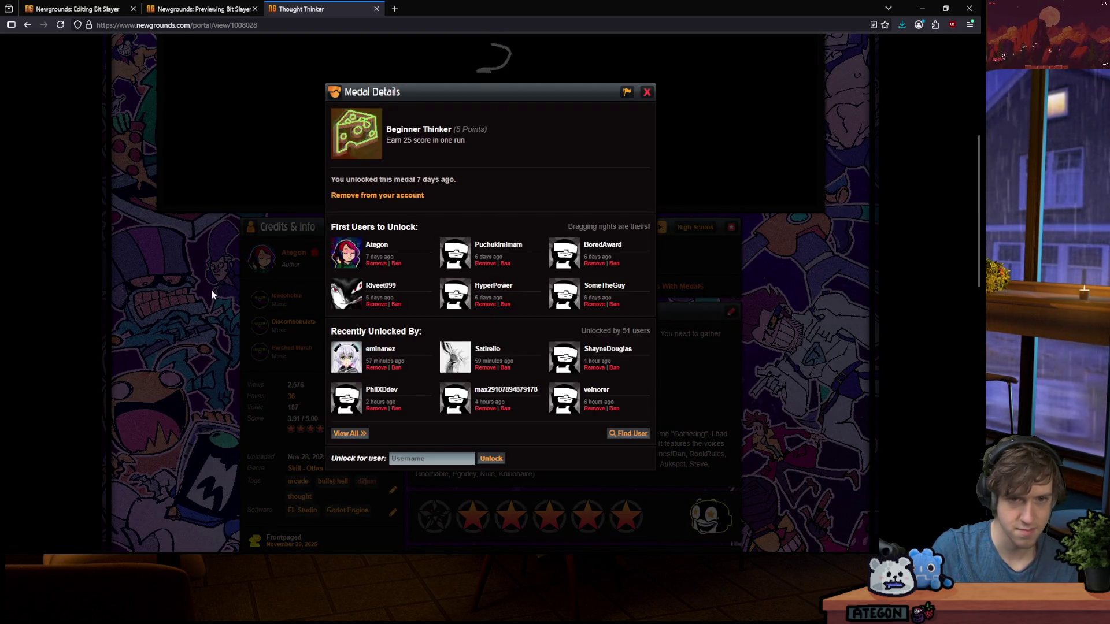
{"action": "left_click", "coordinate": [224, 355]}
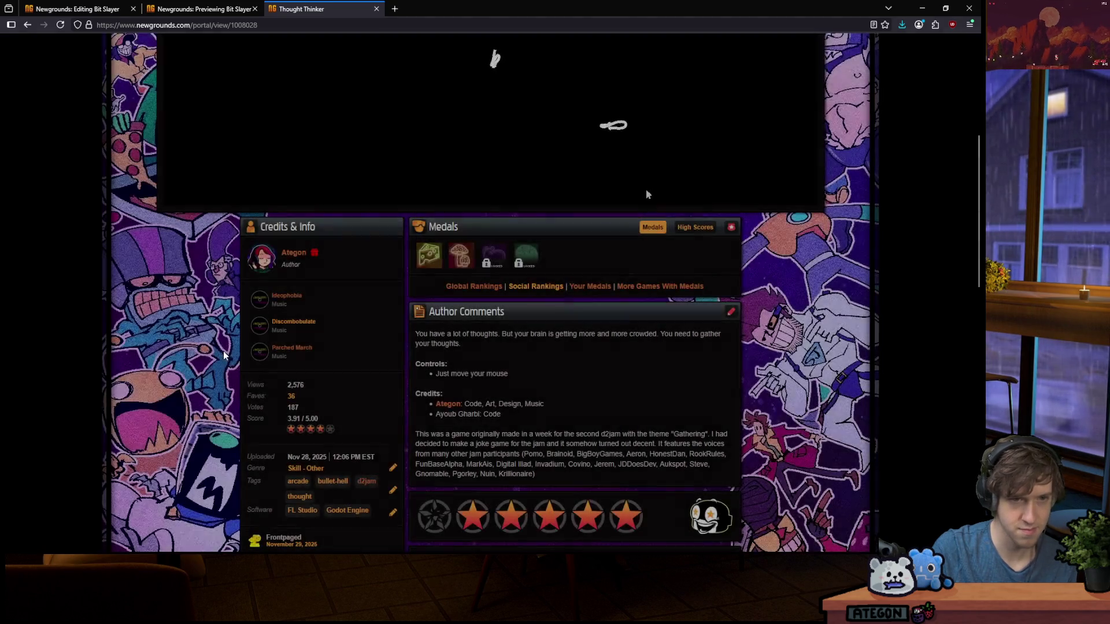
{"action": "left_click", "coordinate": [428, 255]}
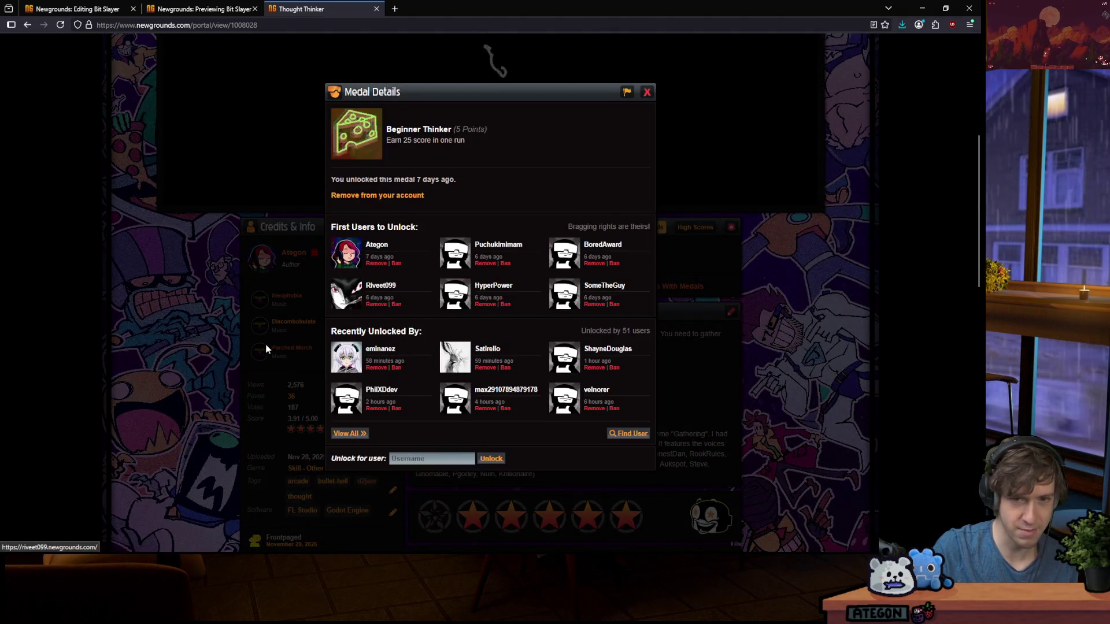
{"action": "left_click", "coordinate": [850, 248]}
{"action": "scroll", "coordinate": [354, 39], "scroll_direction": "down", "scroll_amount": 3}
{"action": "scroll", "coordinate": [203, 354], "scroll_direction": "down", "scroll_amount": 2}
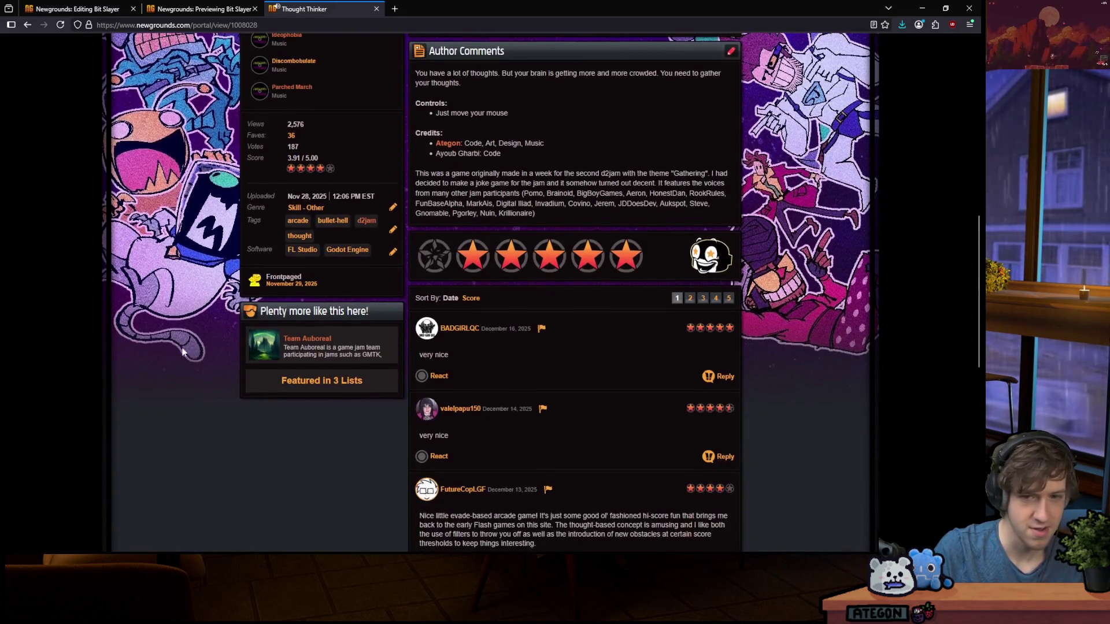
Switch Thought Thinker's side panel from Medals to High Scores, scroll back to the page top, and open a new tab
{"action": "scroll", "coordinate": [174, 339], "scroll_direction": "up", "scroll_amount": 3}
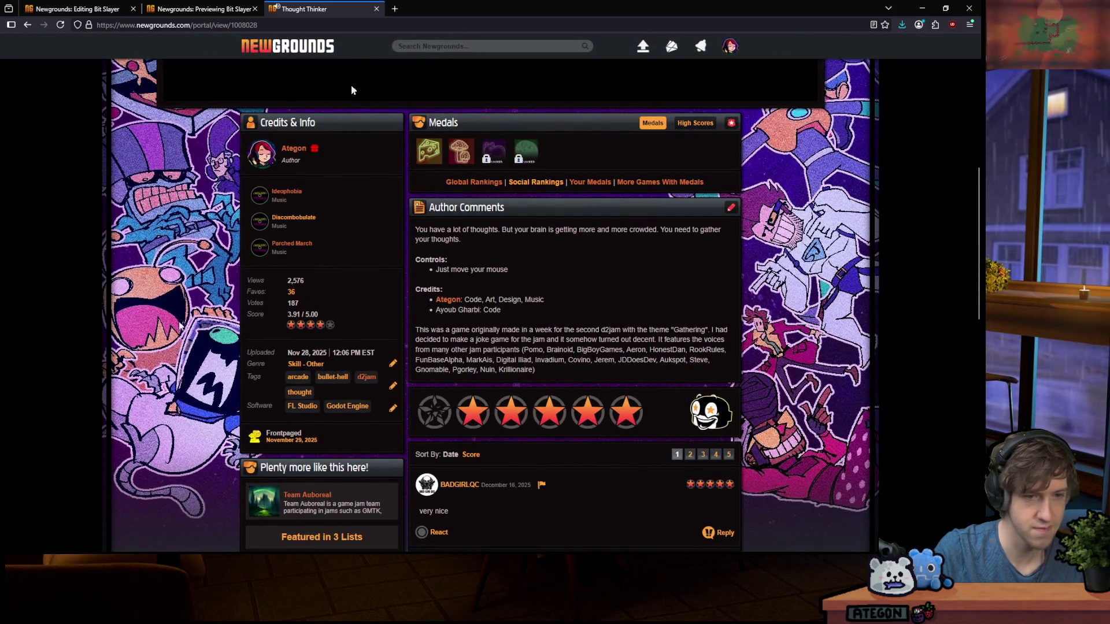
{"action": "scroll", "coordinate": [179, 327], "scroll_direction": "up", "scroll_amount": 2}
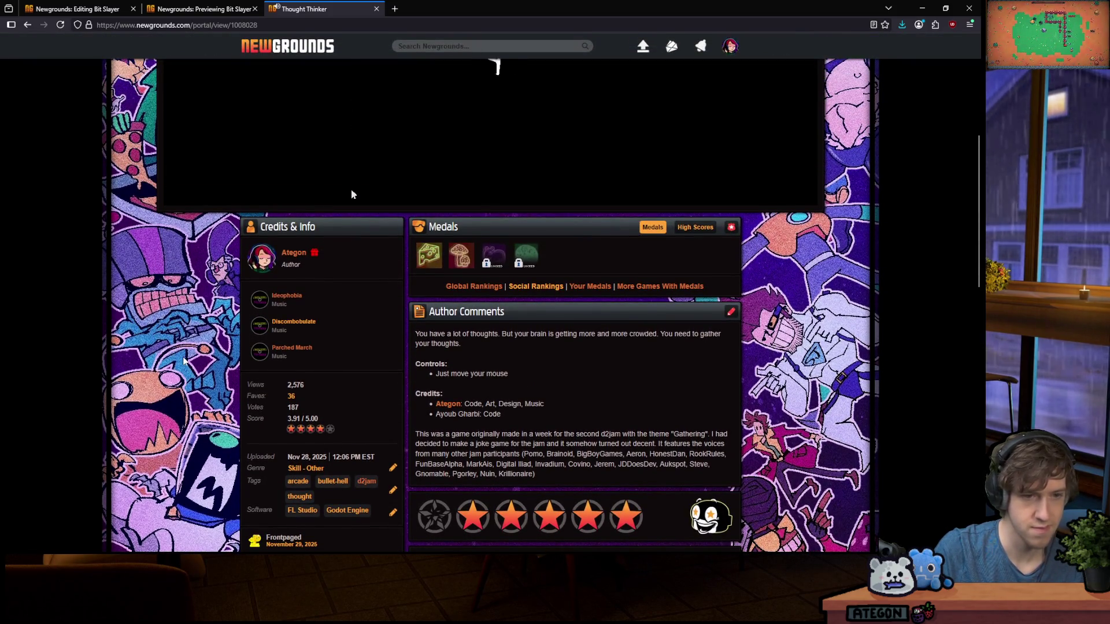
{"action": "left_click", "coordinate": [686, 229]}
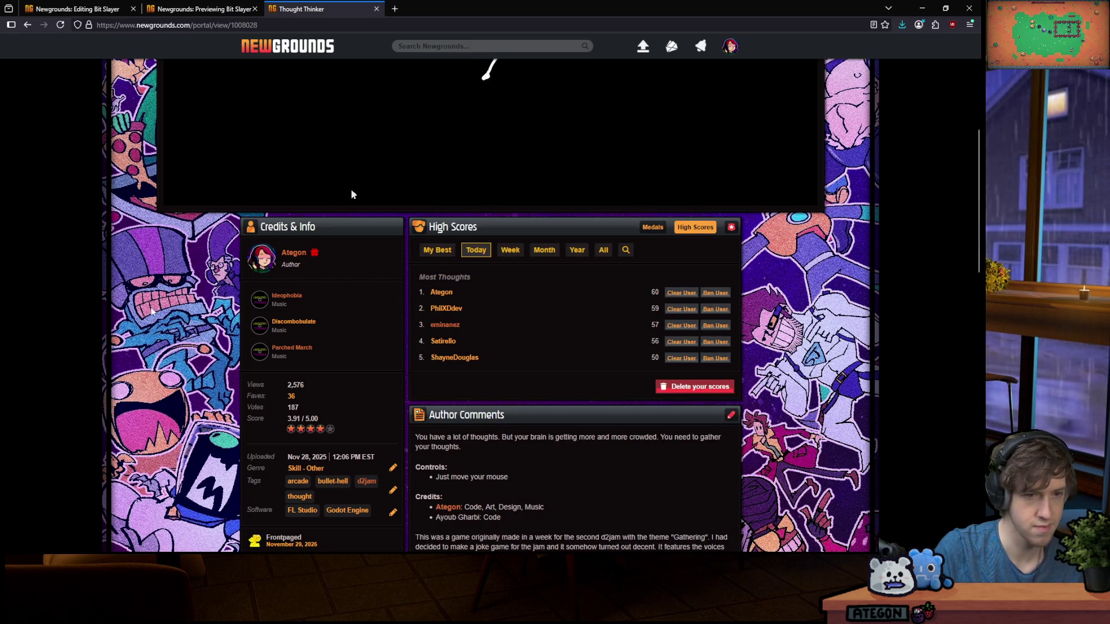
{"action": "scroll", "coordinate": [352, 194], "scroll_direction": "up", "scroll_amount": 5}
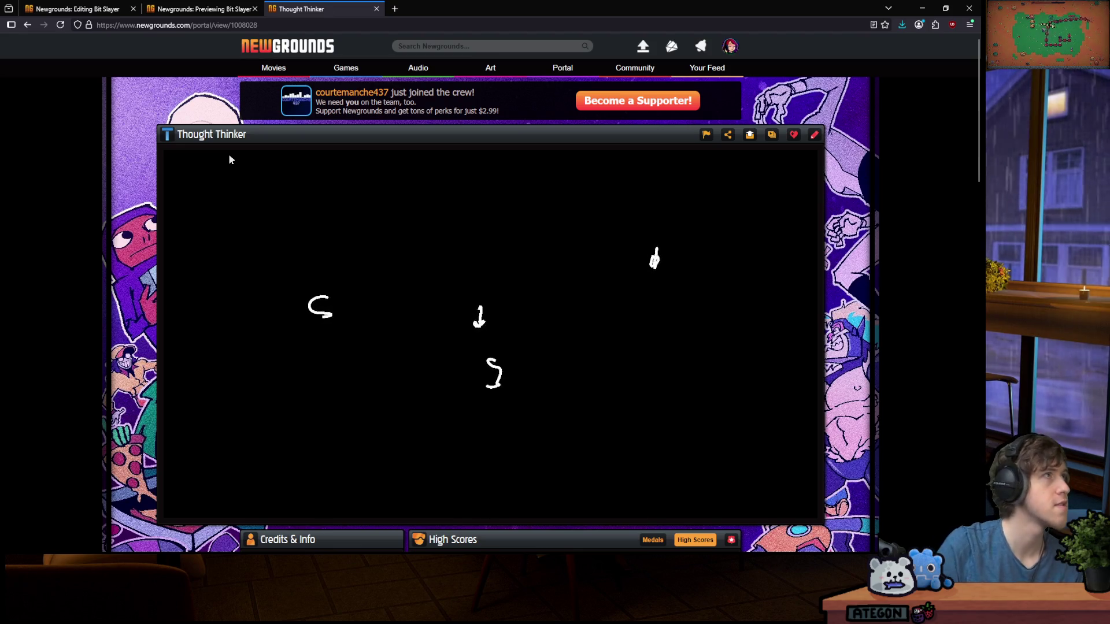
{"action": "key", "text": "ctrl+t"}
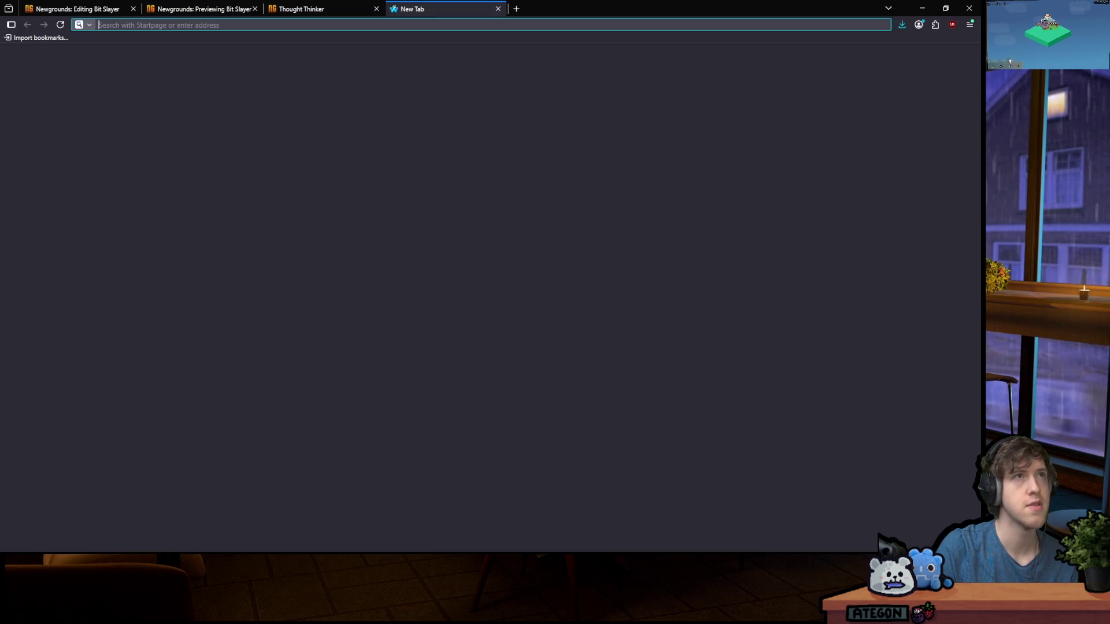
Close the empty tab and bring the wheelofnames.com window over the game, maximized to full screen
{"action": "key", "text": "ctrl+w"}
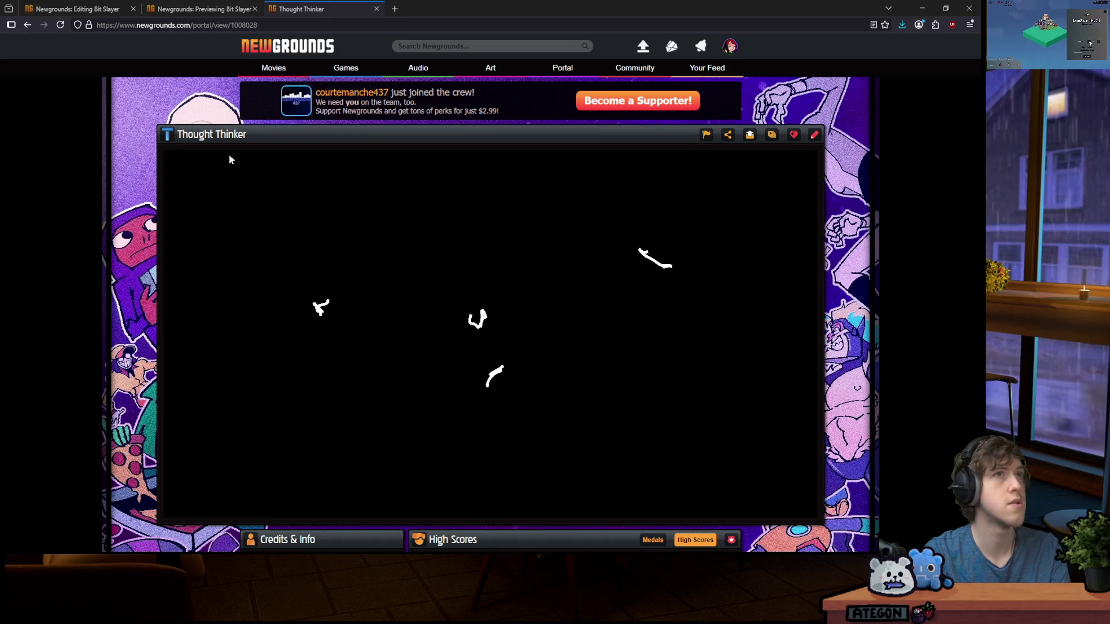
{"action": "mouse_move", "coordinate": [77, 3]}
{"action": "left_mouse_down"}
{"action": "mouse_move", "coordinate": [682, 152]}
{"action": "mouse_move", "coordinate": [425, 152]}
{"action": "left_mouse_up"}
{"action": "double_click", "coordinate": [425, 150]}
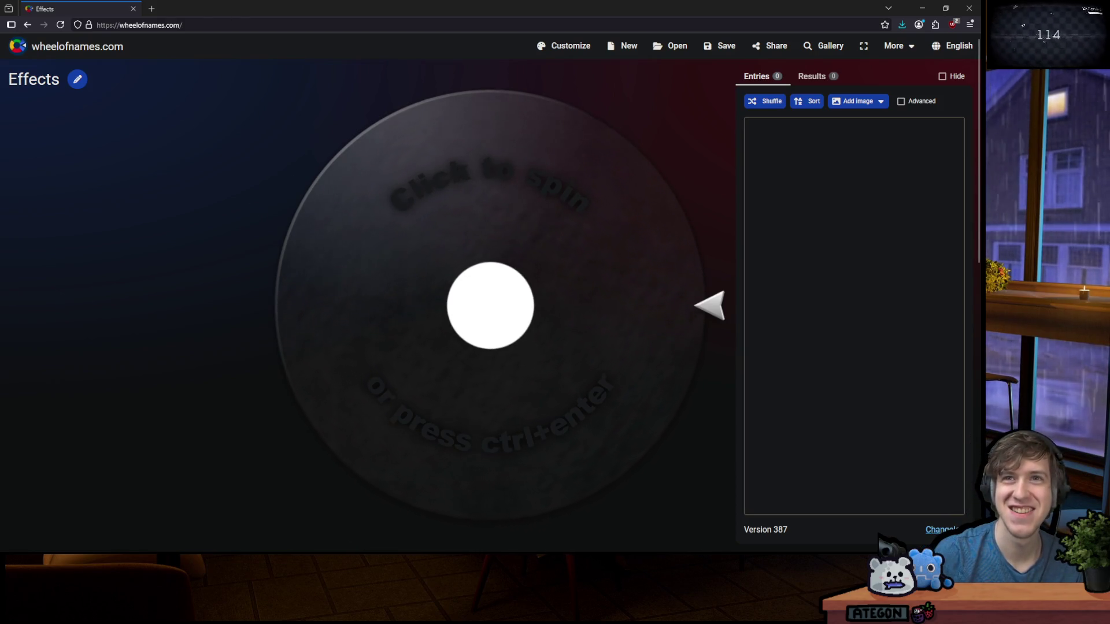
Enter 'fin' and 'gnome' as the Effects wheel's entries and spin the wheel
{"action": "left_click", "coordinate": [854, 196]}
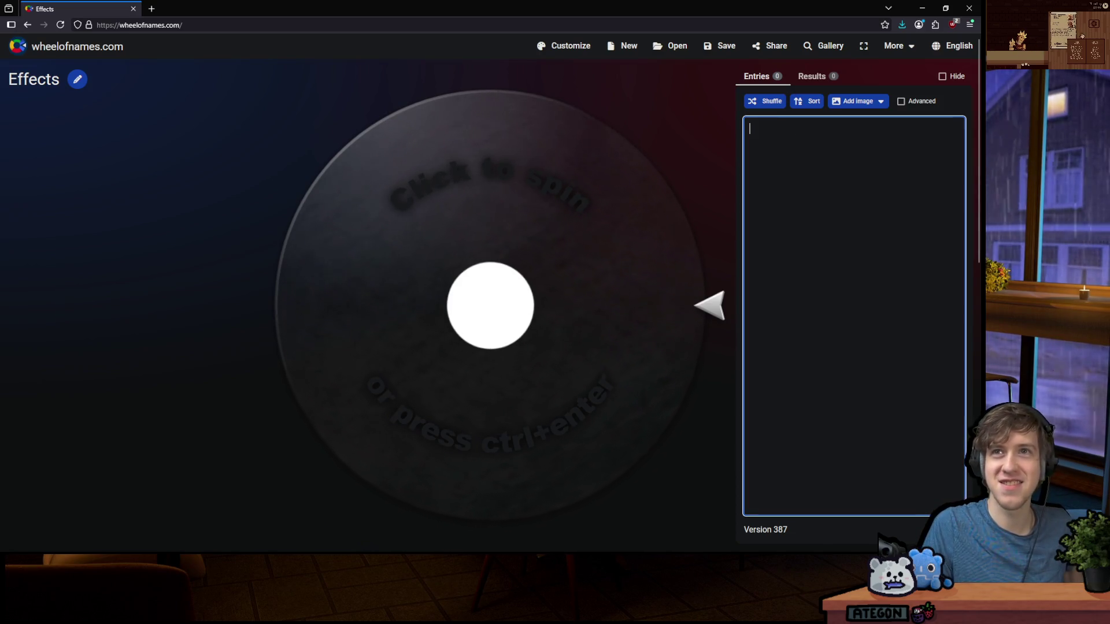
{"action": "key", "text": "alt+Tab"}
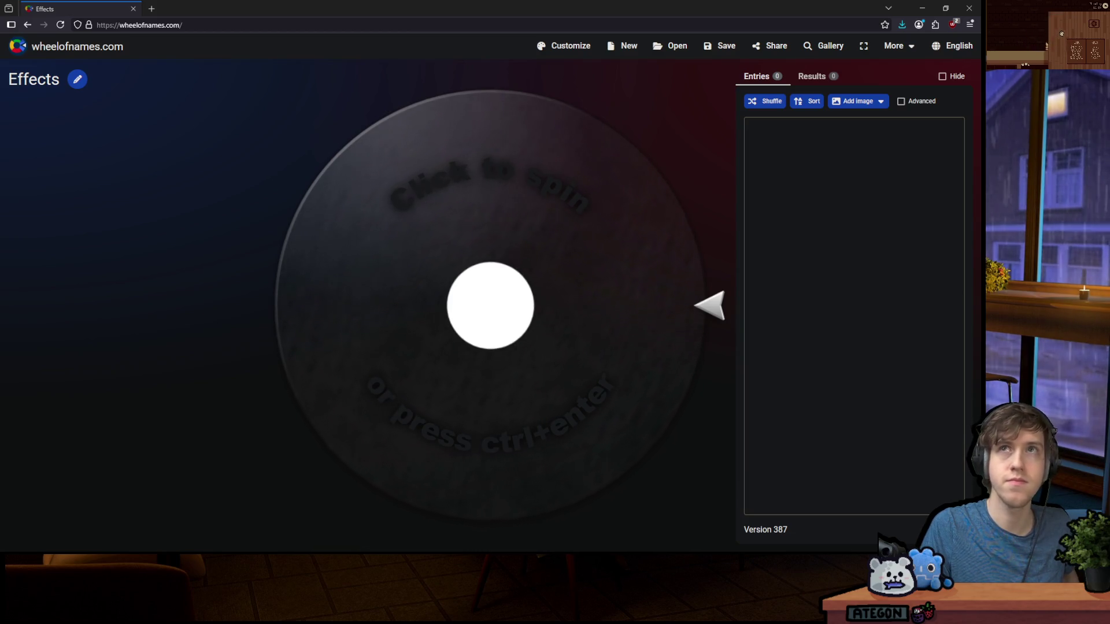
{"action": "left_click", "coordinate": [819, 176]}
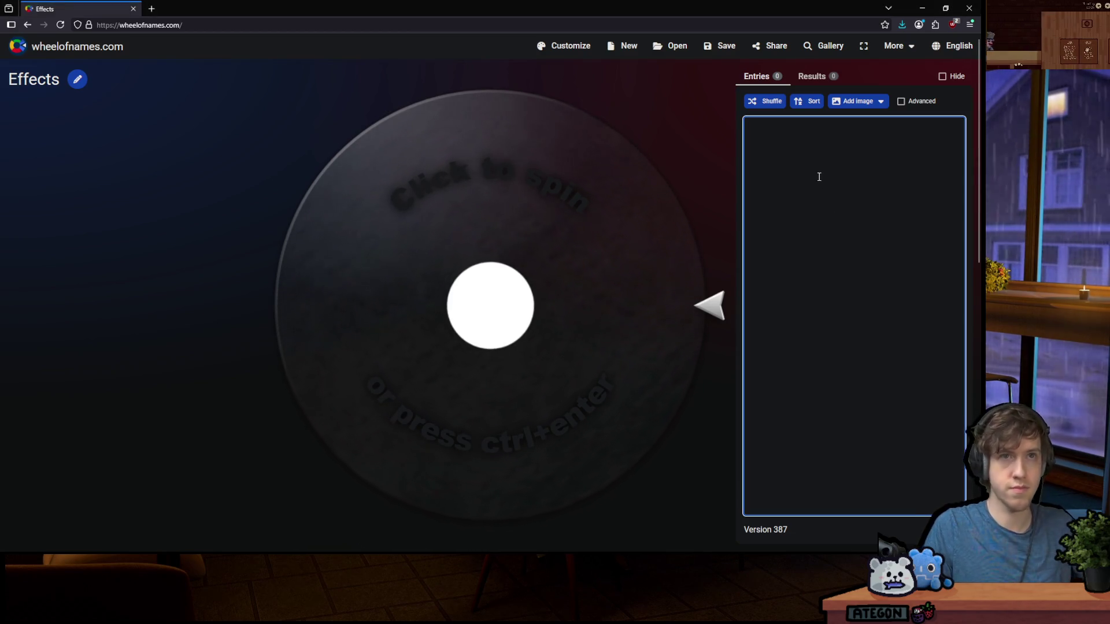
{"action": "type", "text": "fin"}
{"action": "key", "text": "Return"}
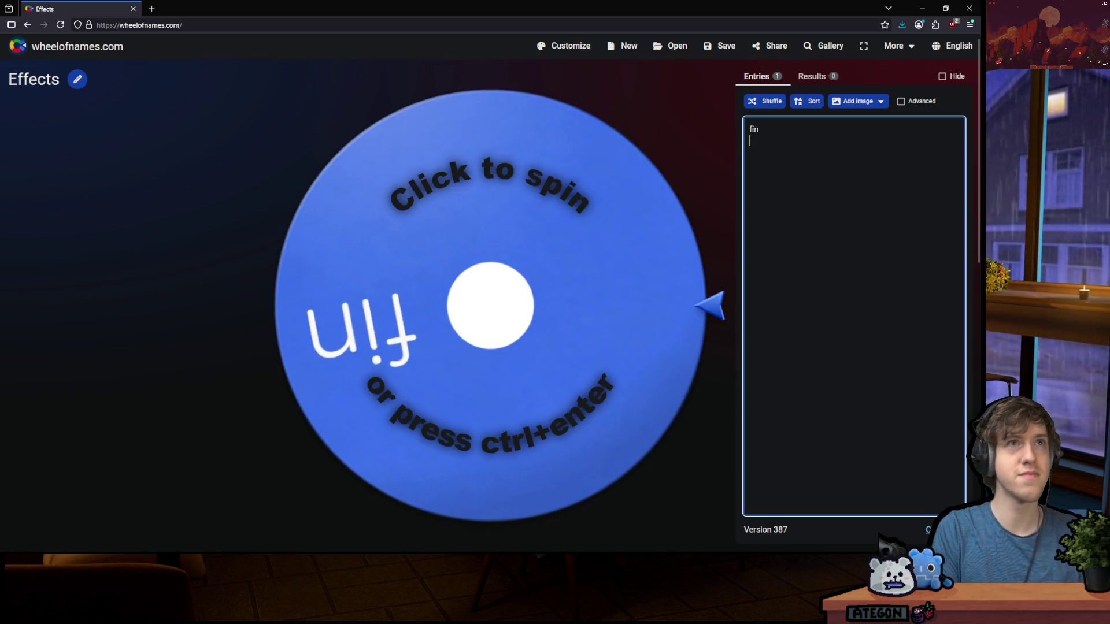
{"action": "type", "text": "gnome"}
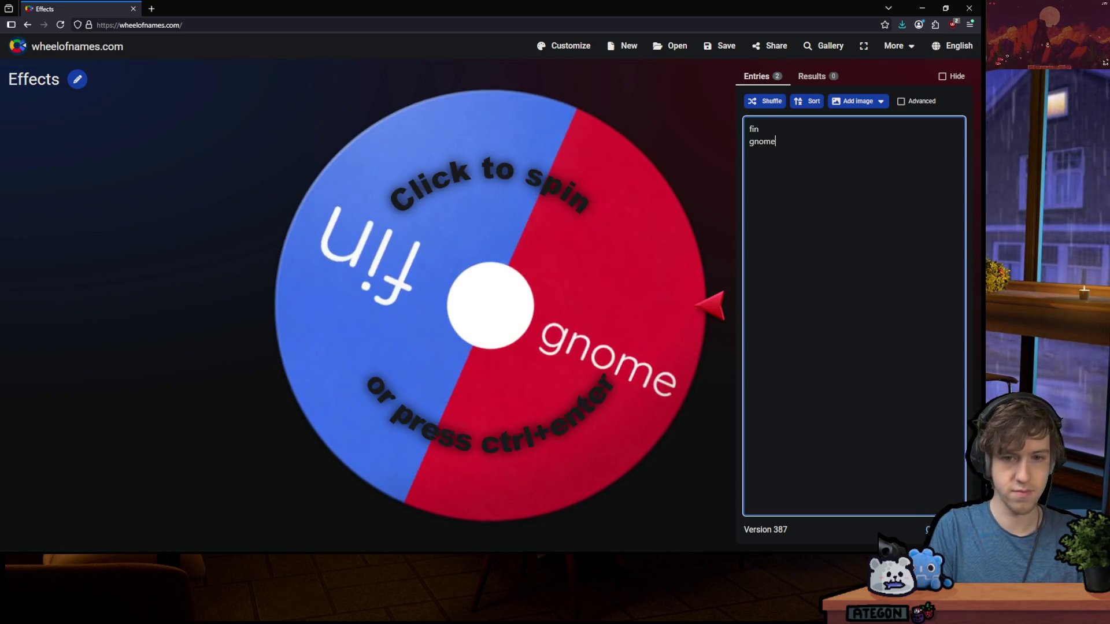
{"action": "left_click", "coordinate": [595, 232]}
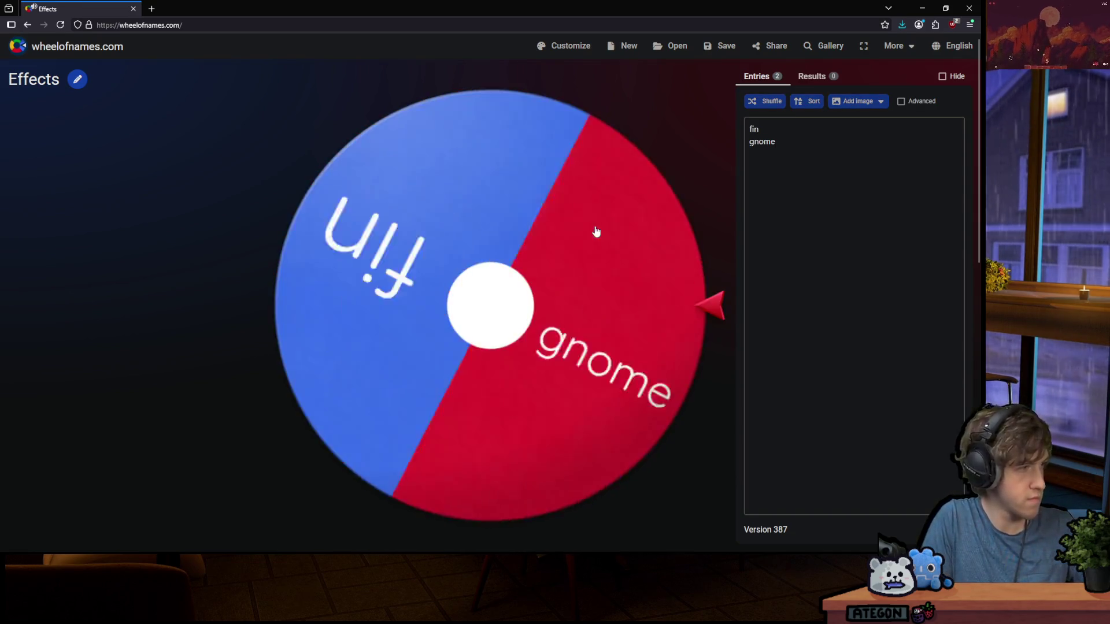